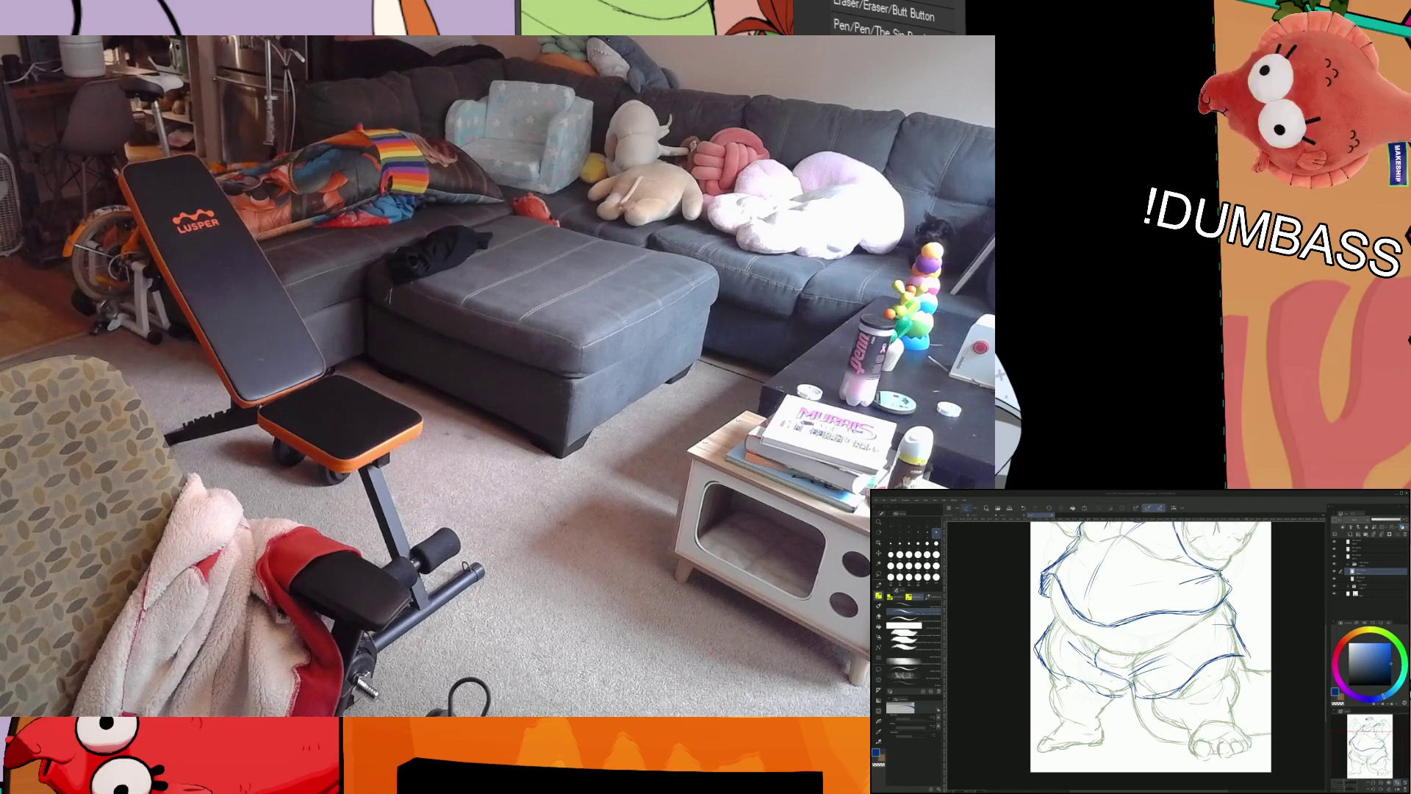
Step: Go from the eraser back to the pen and pick a new size in the Brush Size palette
mouse_move(1217, 623)
mouse_down()
mouse_move(1205, 650)
mouse_move(1233, 656)
mouse_up()
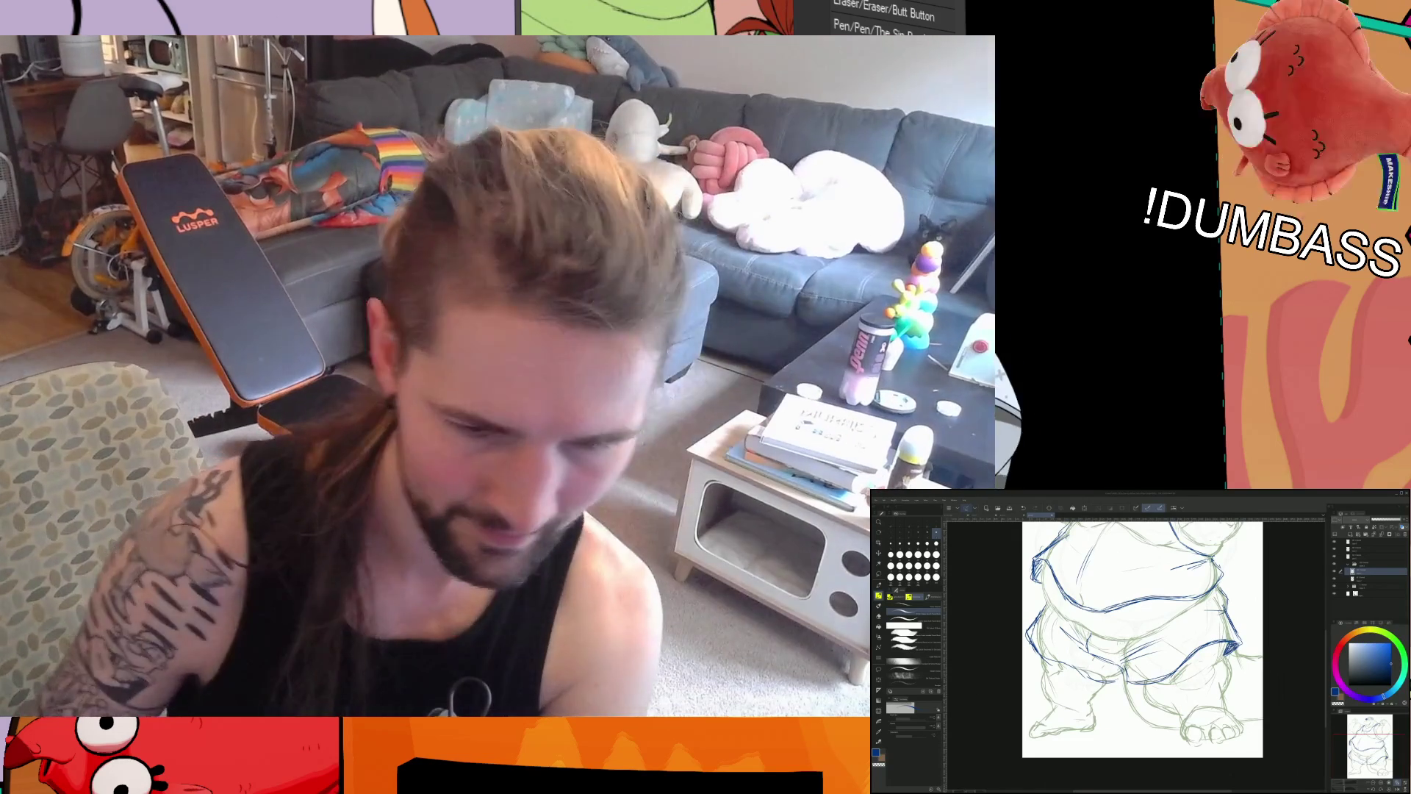
scroll(1142, 639, up, 1)
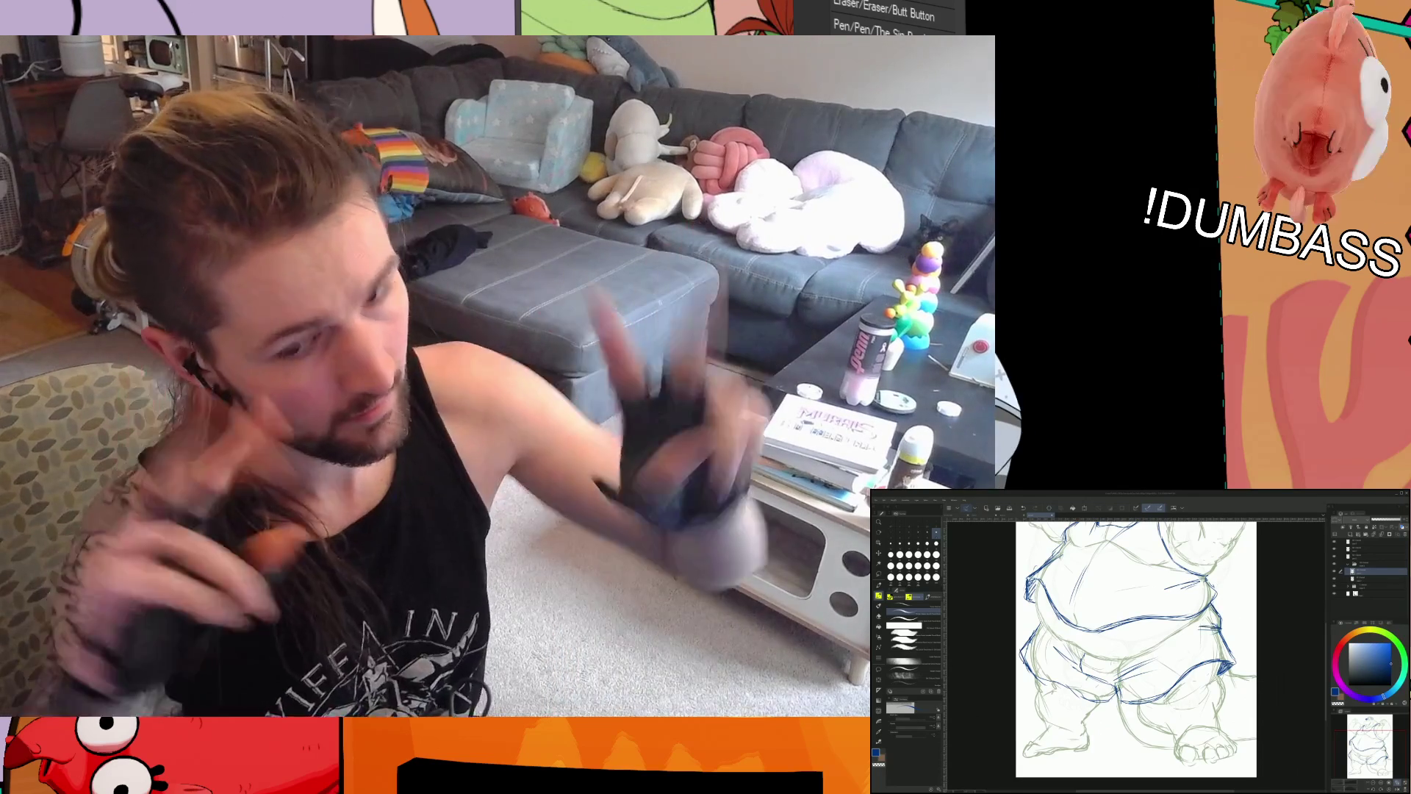
scroll(1131, 646, up, 1)
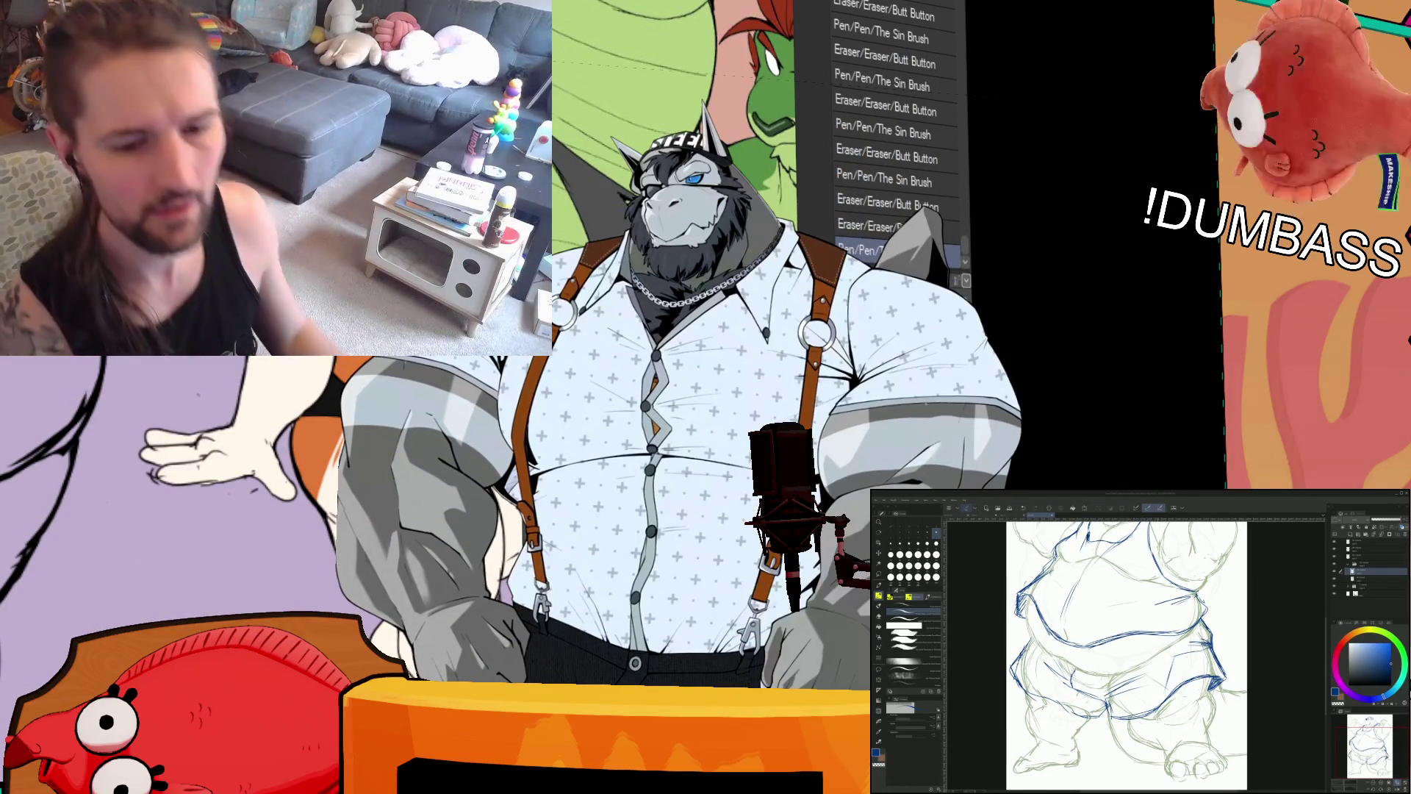
key(e)
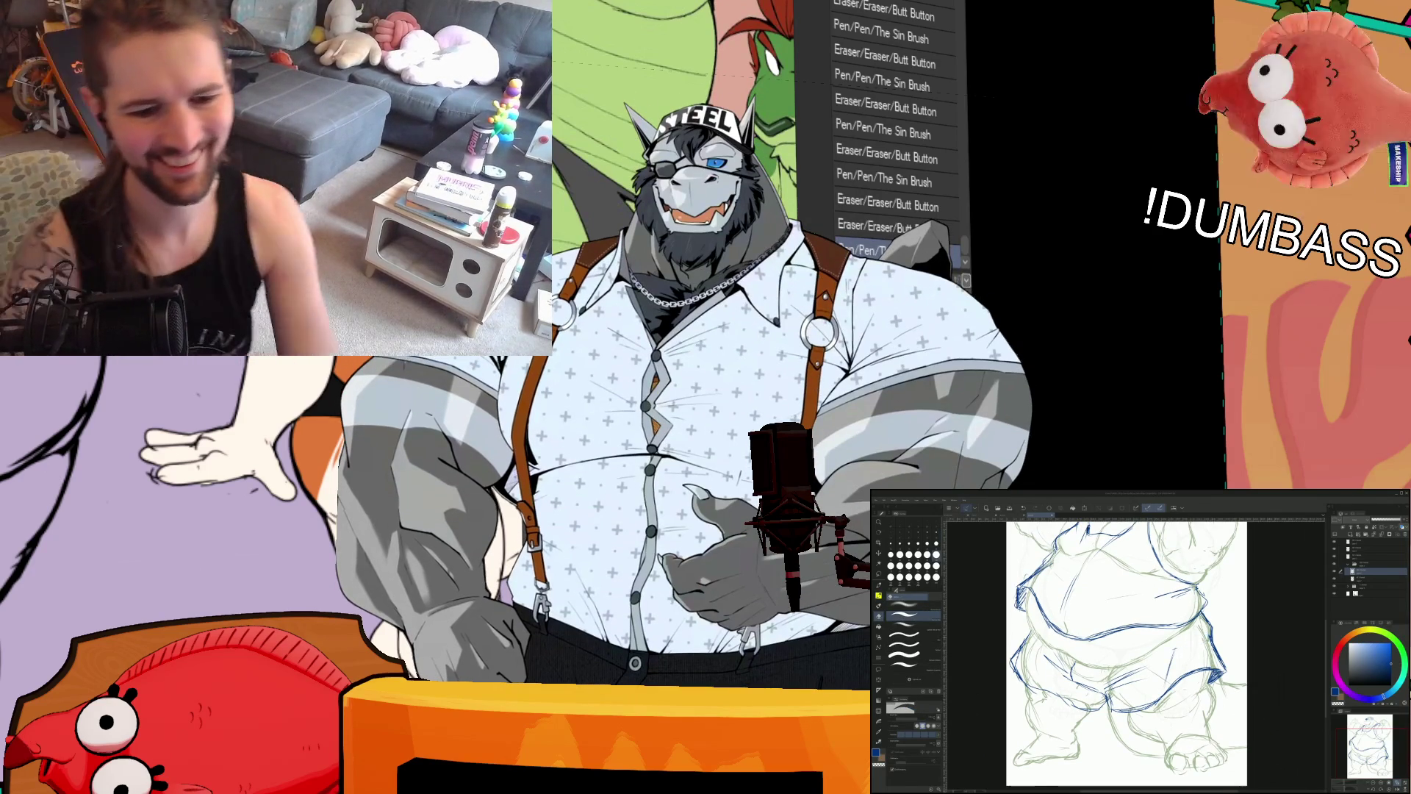
key(p)
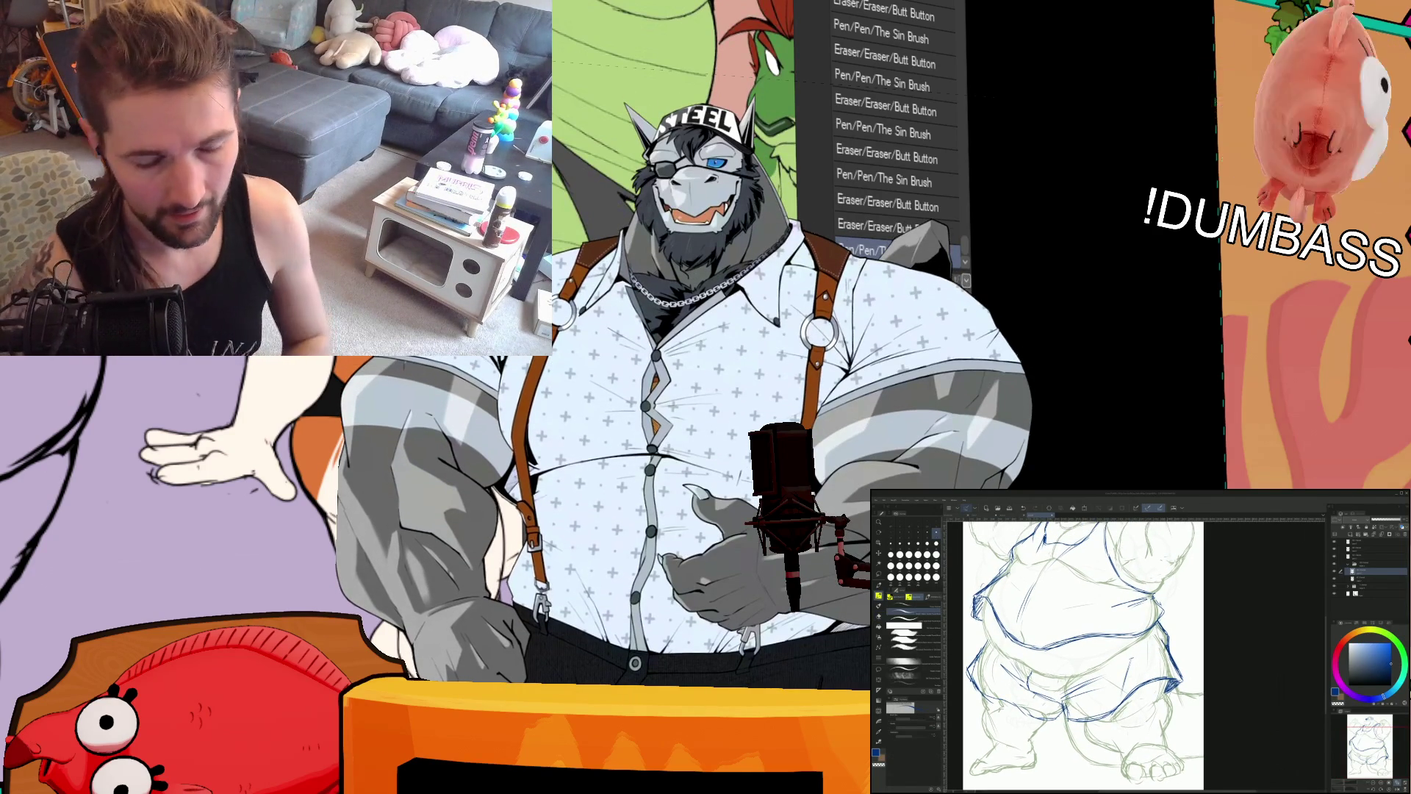
drag(1087, 646, 1166, 632)
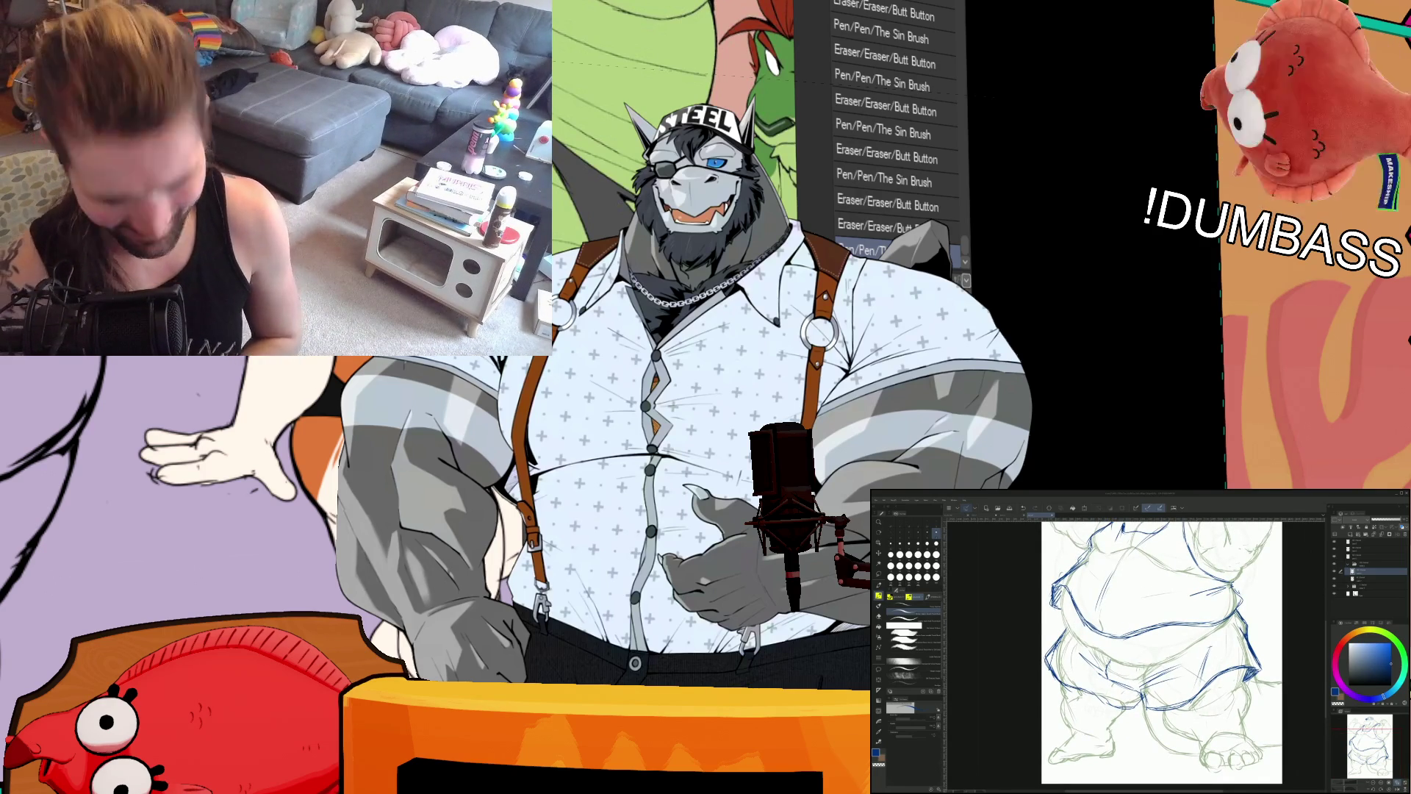
click(928, 542)
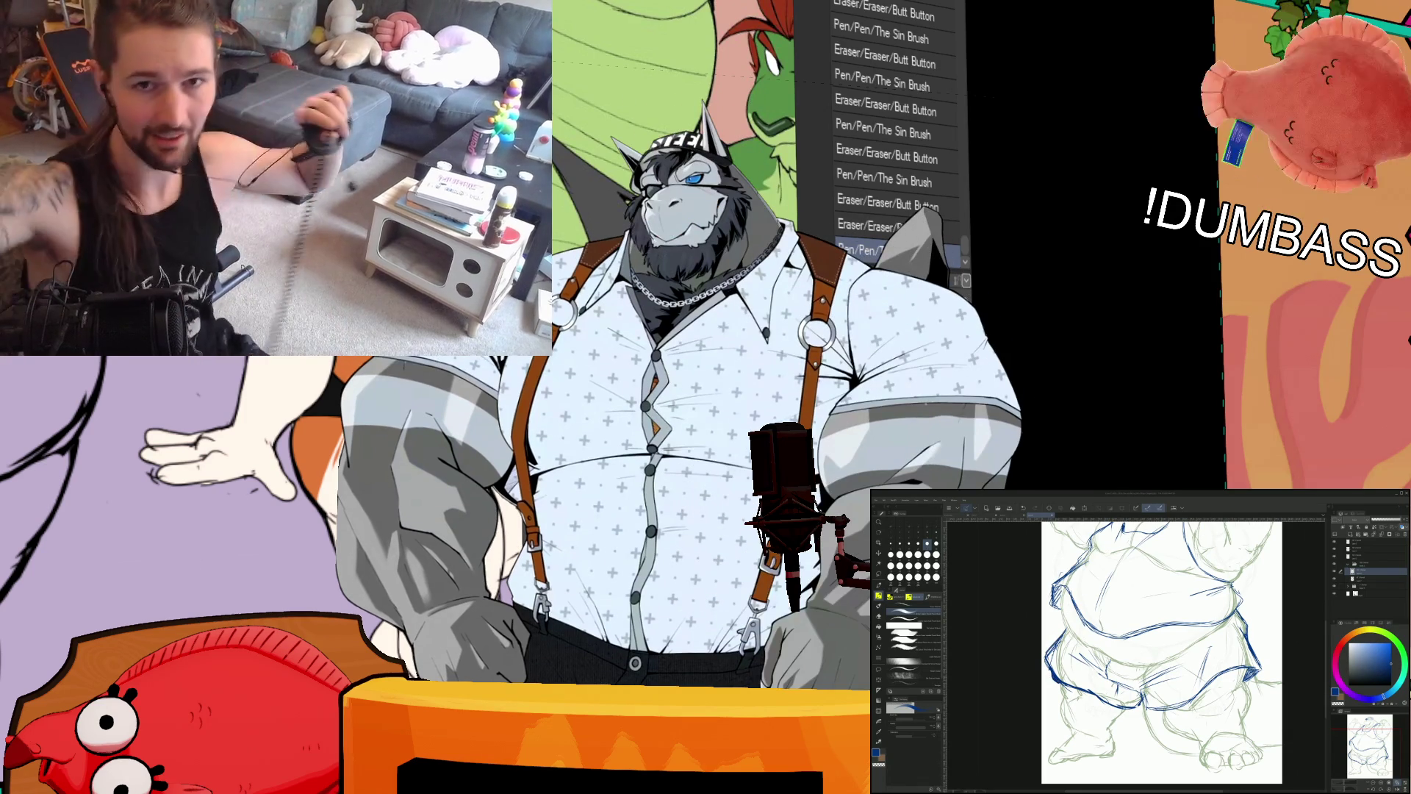
Step: Ink a short dark blue line on the character's shoe
scroll(1146, 650, right, 2)
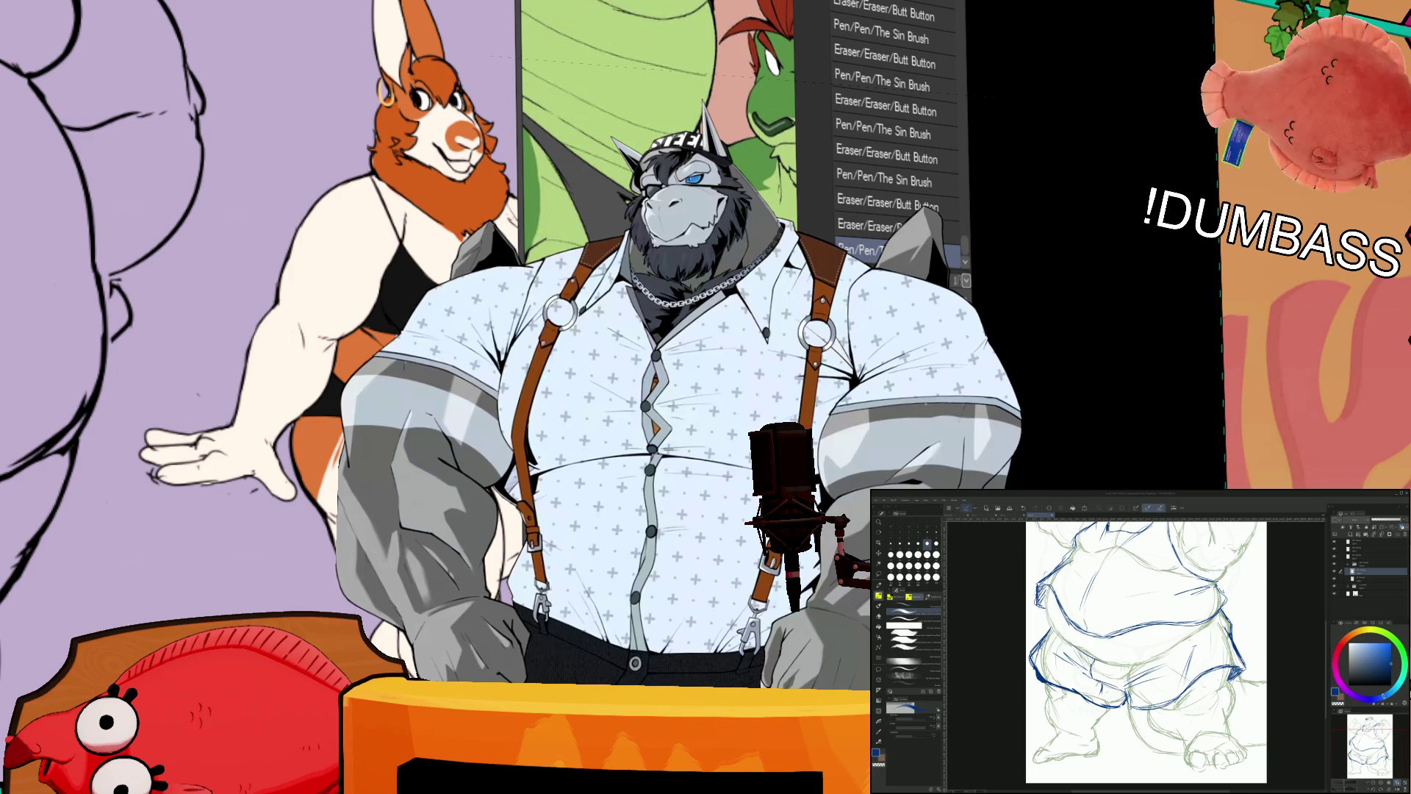
scroll(1139, 654, up, 3)
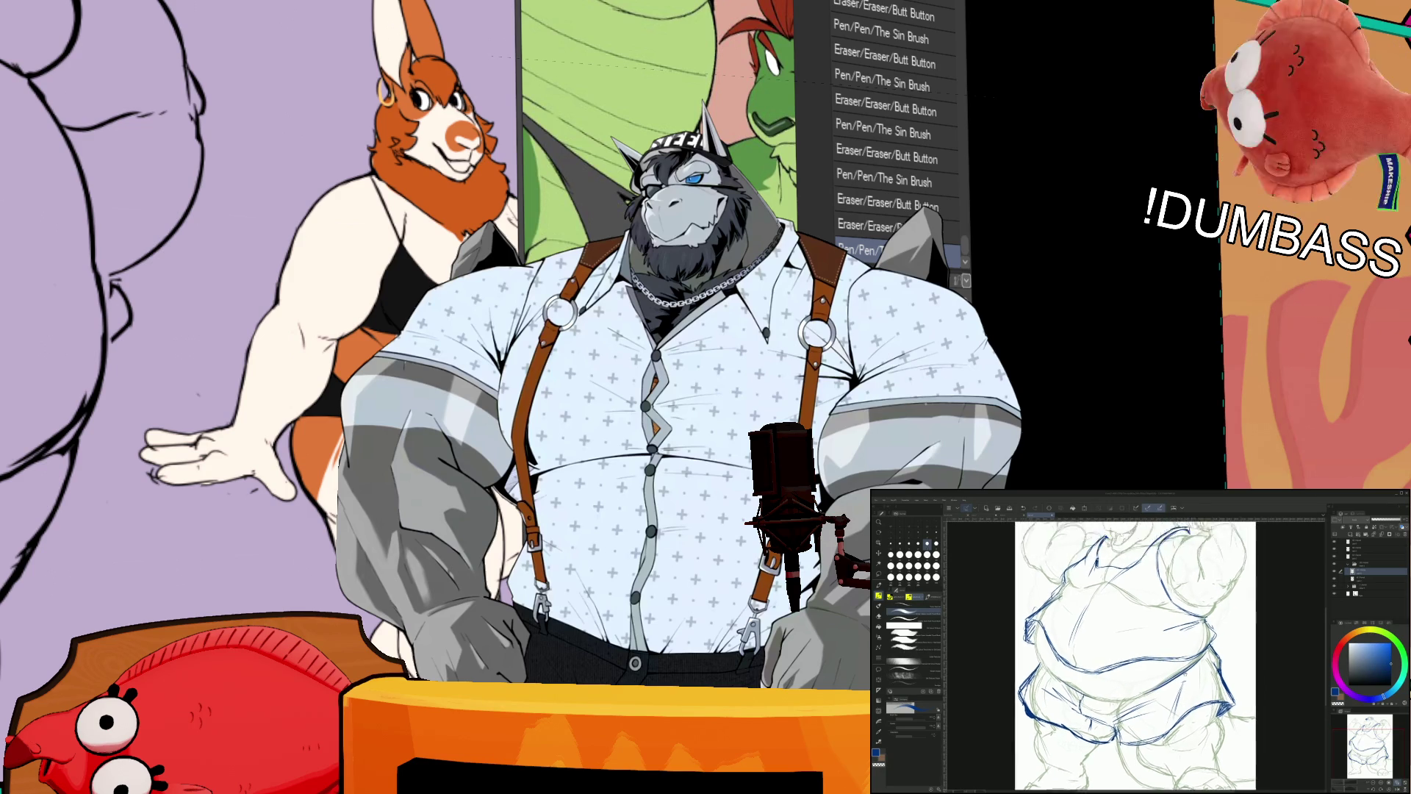
scroll(1109, 654, down, 5)
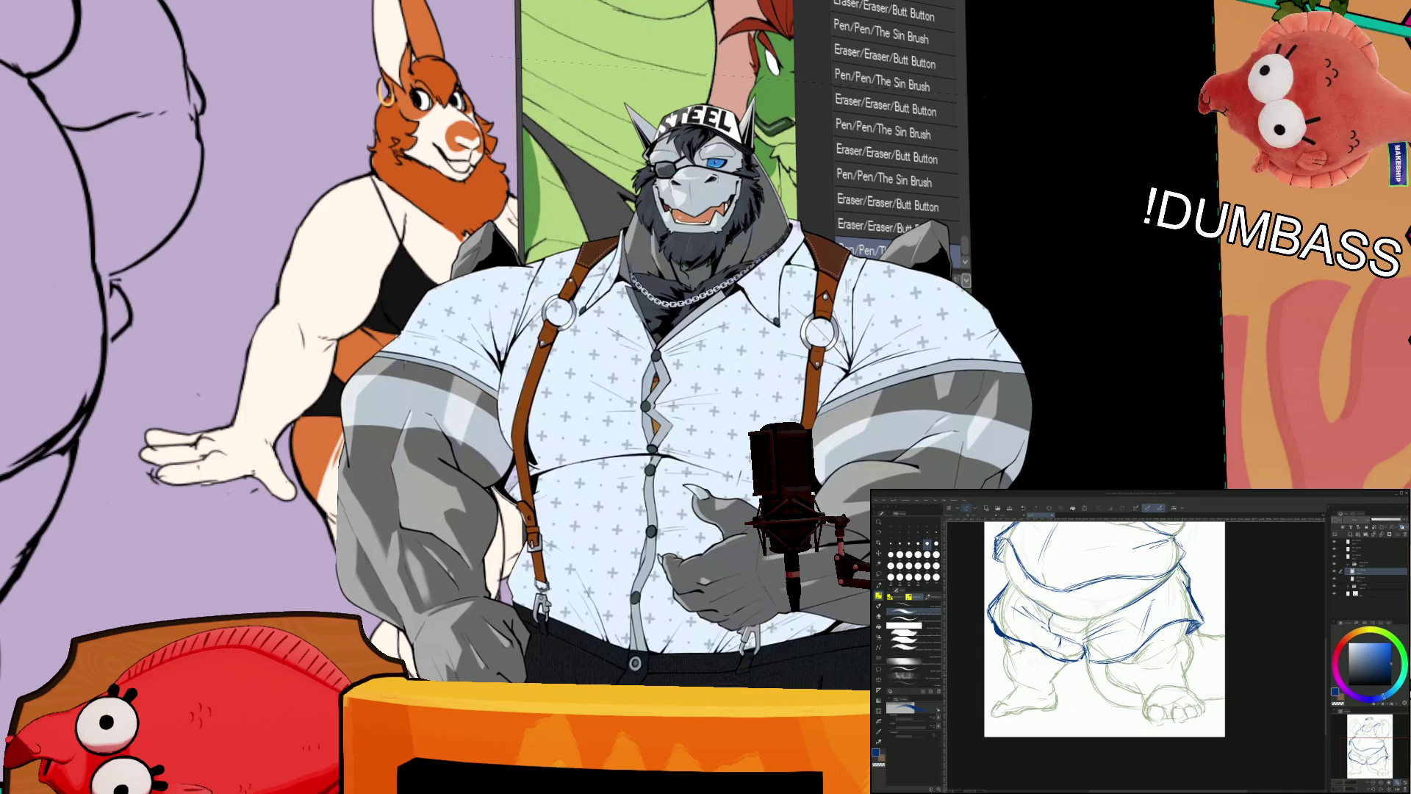
scroll(1106, 628, down, 1)
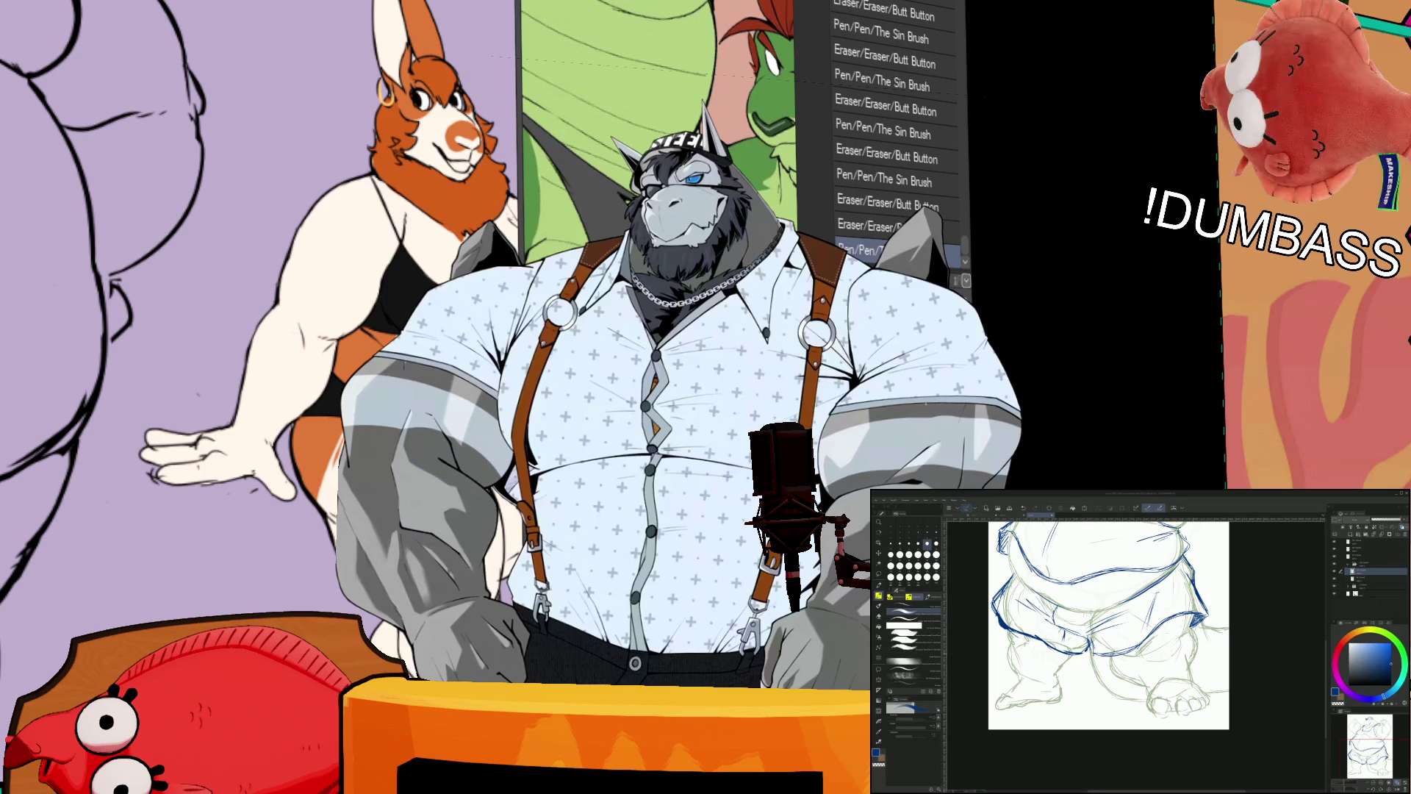
scroll(1102, 624, down, 1)
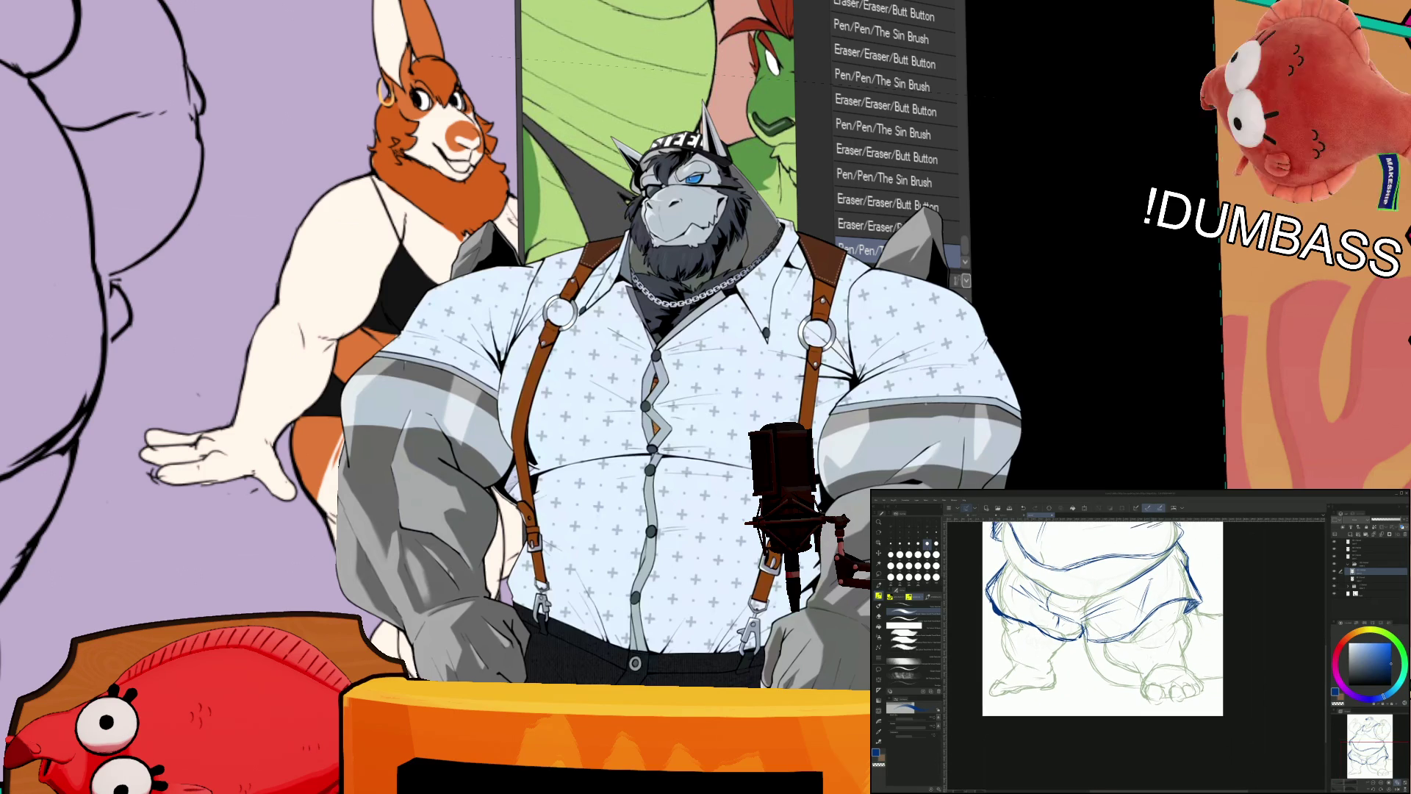
drag(1148, 658, 1169, 652)
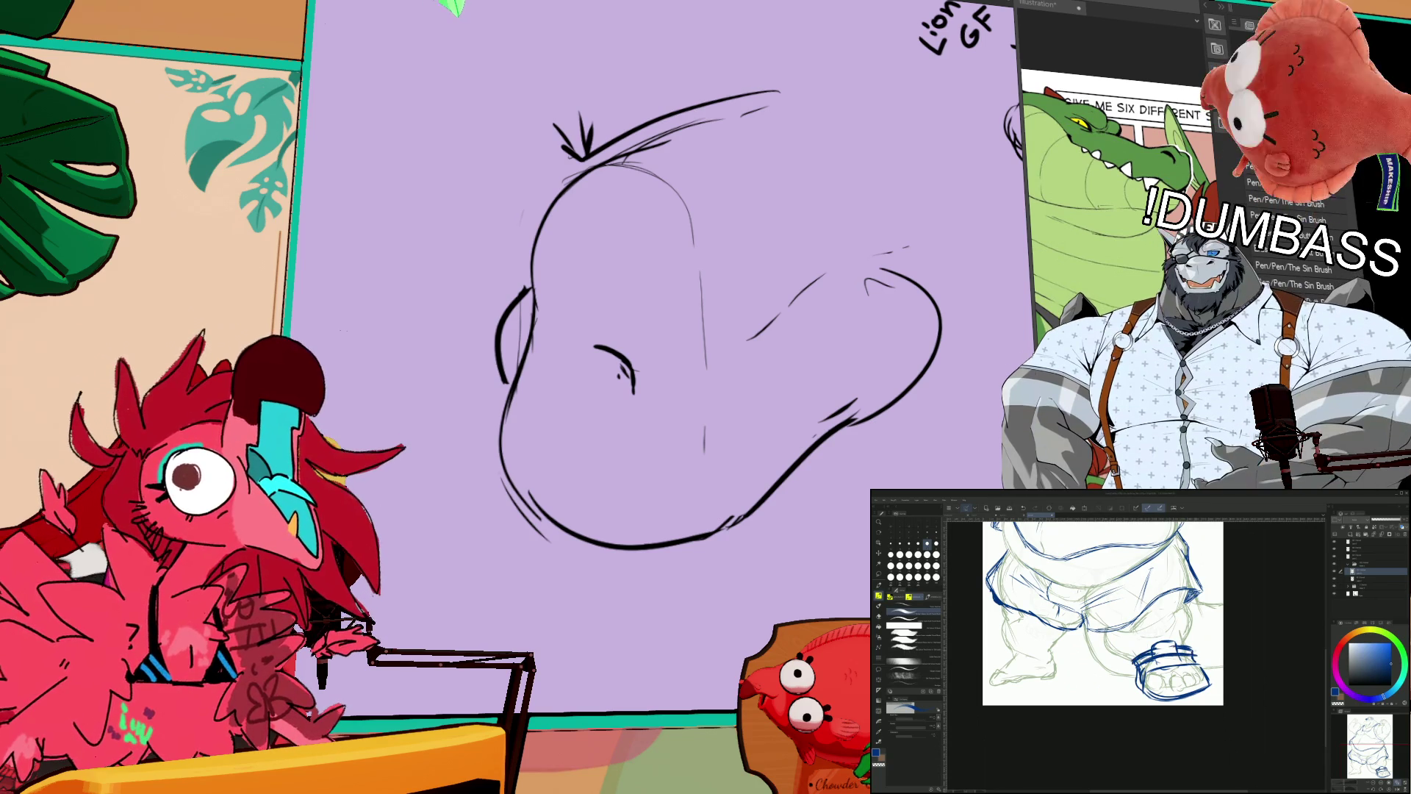
Step: Fill the top of the shoe, undo the shoe strokes, and swap the main and sub colours
scroll(1103, 617, up, 1)
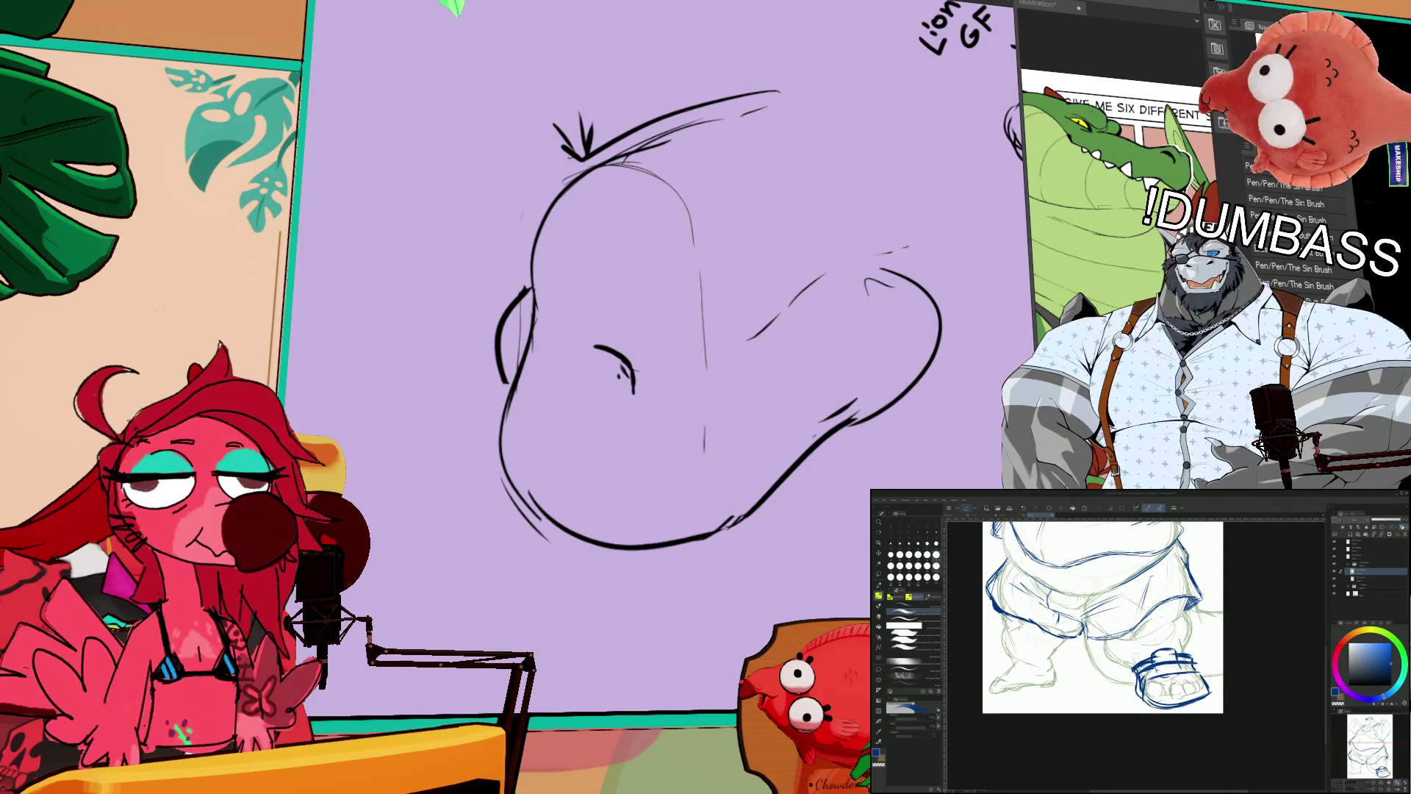
mouse_move(1198, 644)
mouse_down()
mouse_move(1124, 670)
mouse_move(1146, 684)
mouse_up()
key(ctrl+z)
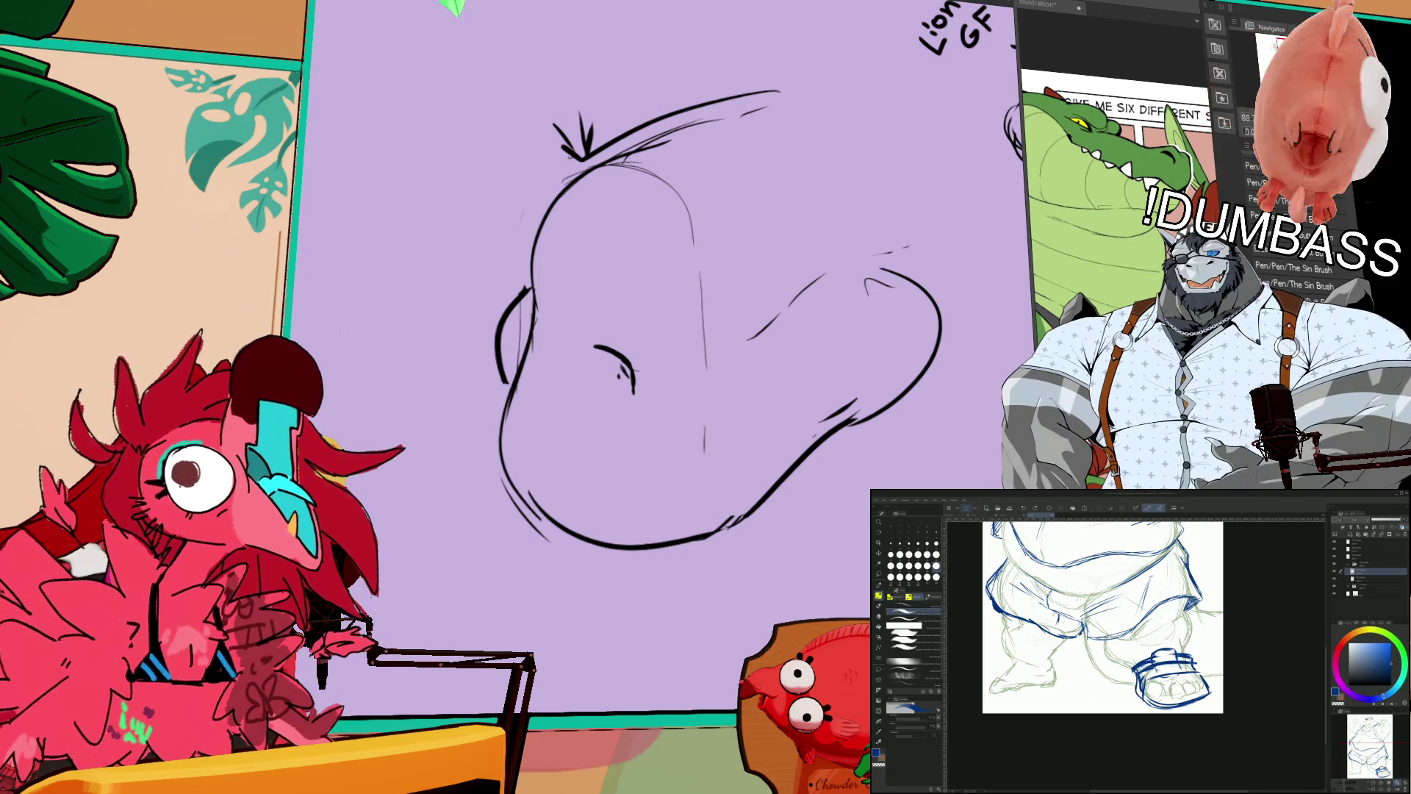
key(ctrl+z)
key(ctrl+z)
key(ctrl+z)
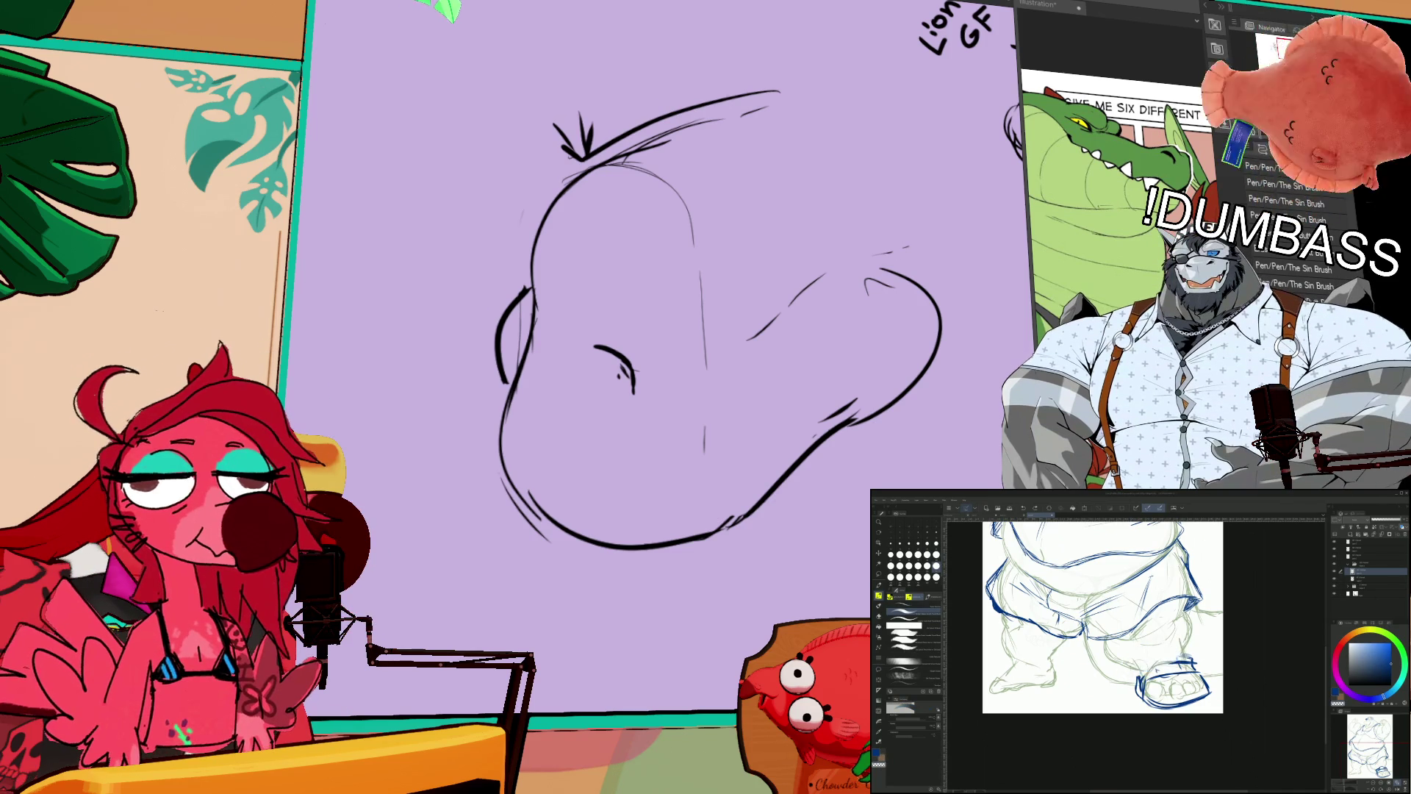
key(x)
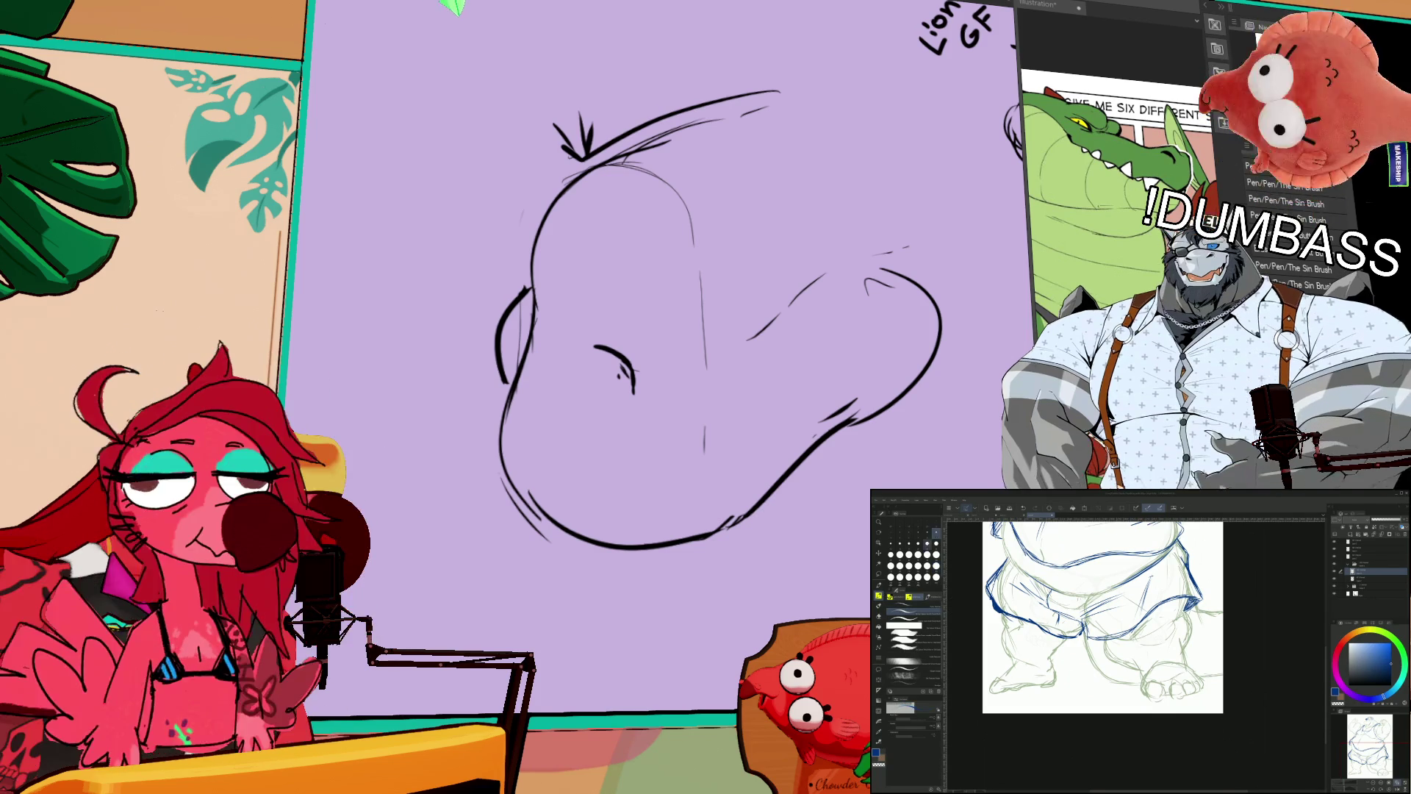
Step: Pan the lavender canvas to bring the 'wuh habben...' doodle into view
scroll(1102, 617, up, 2)
scroll(1114, 625, up, 2)
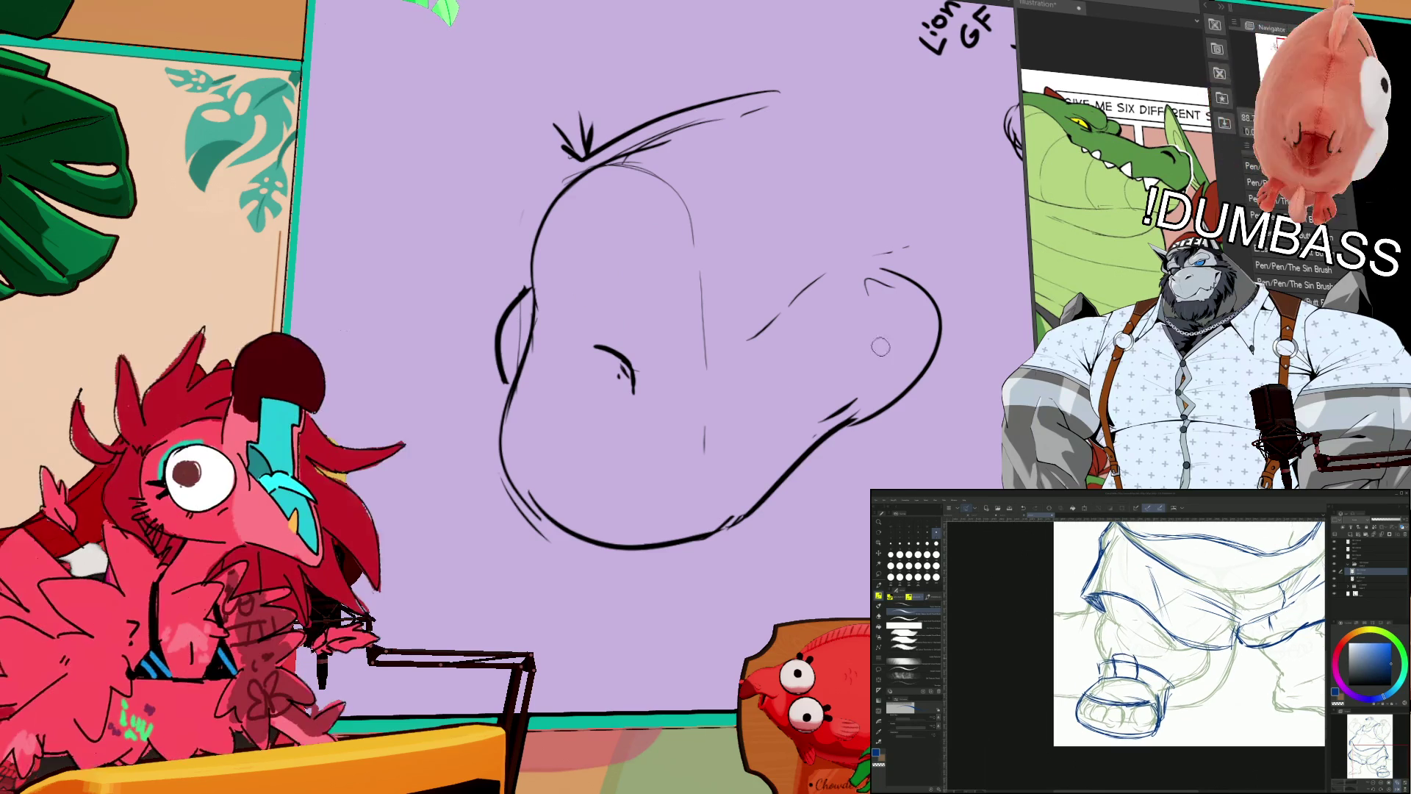
drag(538, 120, 824, 43)
mouse_move(214, 85)
mouse_down()
mouse_move(525, 201)
mouse_move(562, 176)
mouse_move(612, 183)
mouse_up()
Step: Zoom out to see the whole character sketch beside the 'wuh habben...' doodle
scroll(599, 192, down, 2)
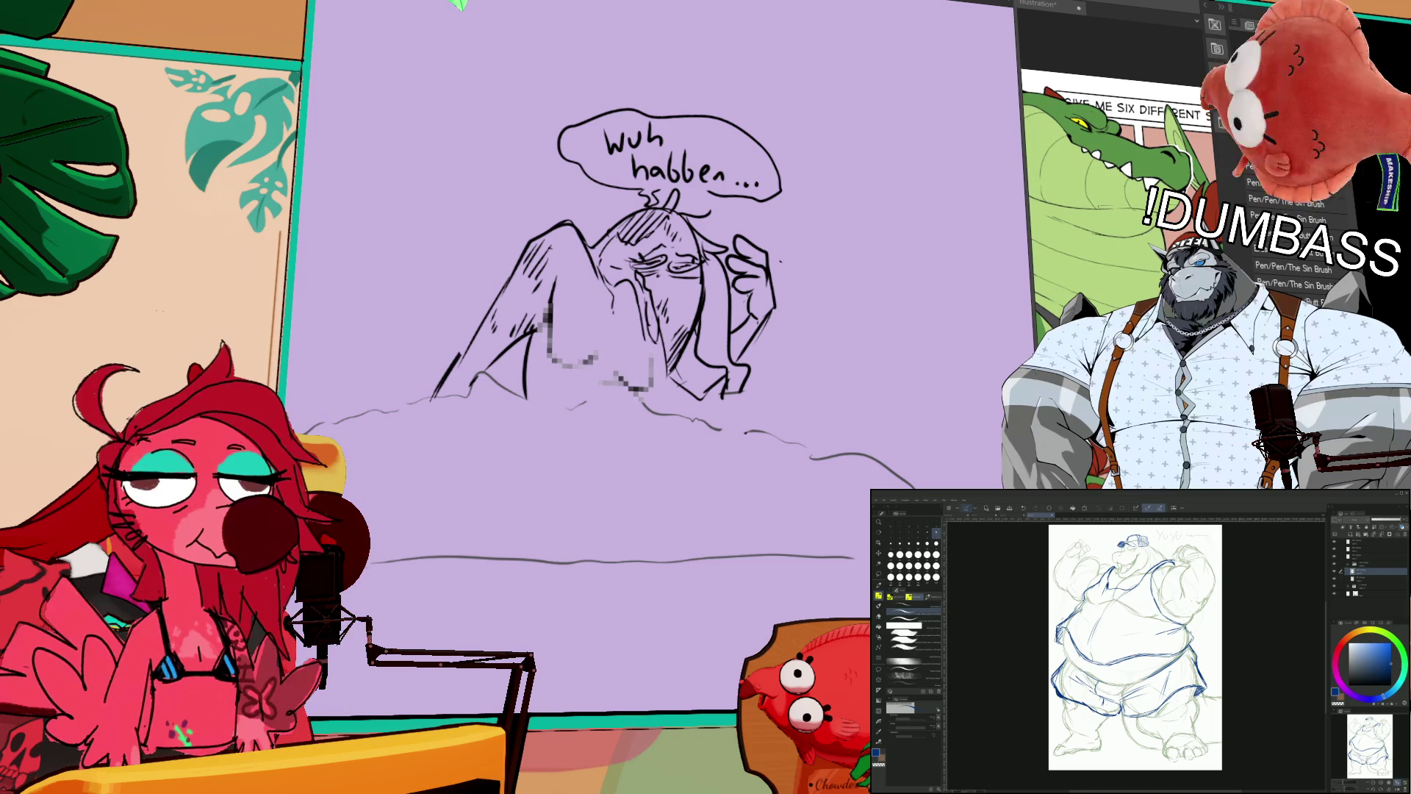
Step: Sketch a quick star doodle at the top of the canvas, redoing a few curved strokes
drag(819, 421, 555, 590)
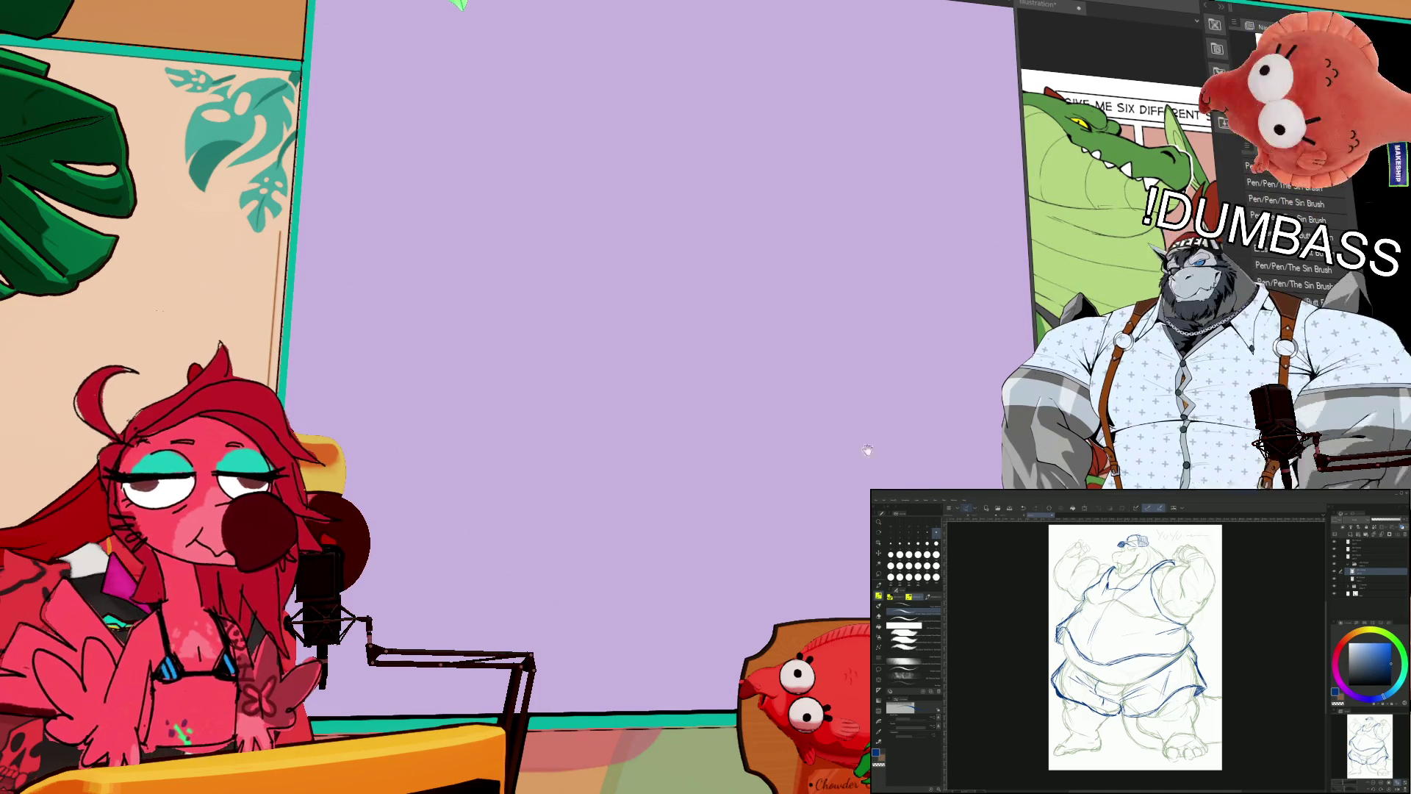
drag(479, 77, 448, 280)
key(ctrl+z)
mouse_move(475, 41)
mouse_down()
mouse_move(466, 245)
mouse_move(386, 289)
mouse_move(434, 323)
mouse_move(437, 463)
mouse_move(514, 368)
mouse_move(674, 352)
mouse_up()
key(ctrl+z)
mouse_move(440, 461)
mouse_down()
mouse_move(584, 372)
mouse_move(662, 381)
mouse_up()
mouse_move(656, 394)
mouse_down()
mouse_move(679, 418)
mouse_move(650, 239)
mouse_move(845, 246)
mouse_up()
drag(529, 192, 650, 250)
drag(533, 102, 529, 202)
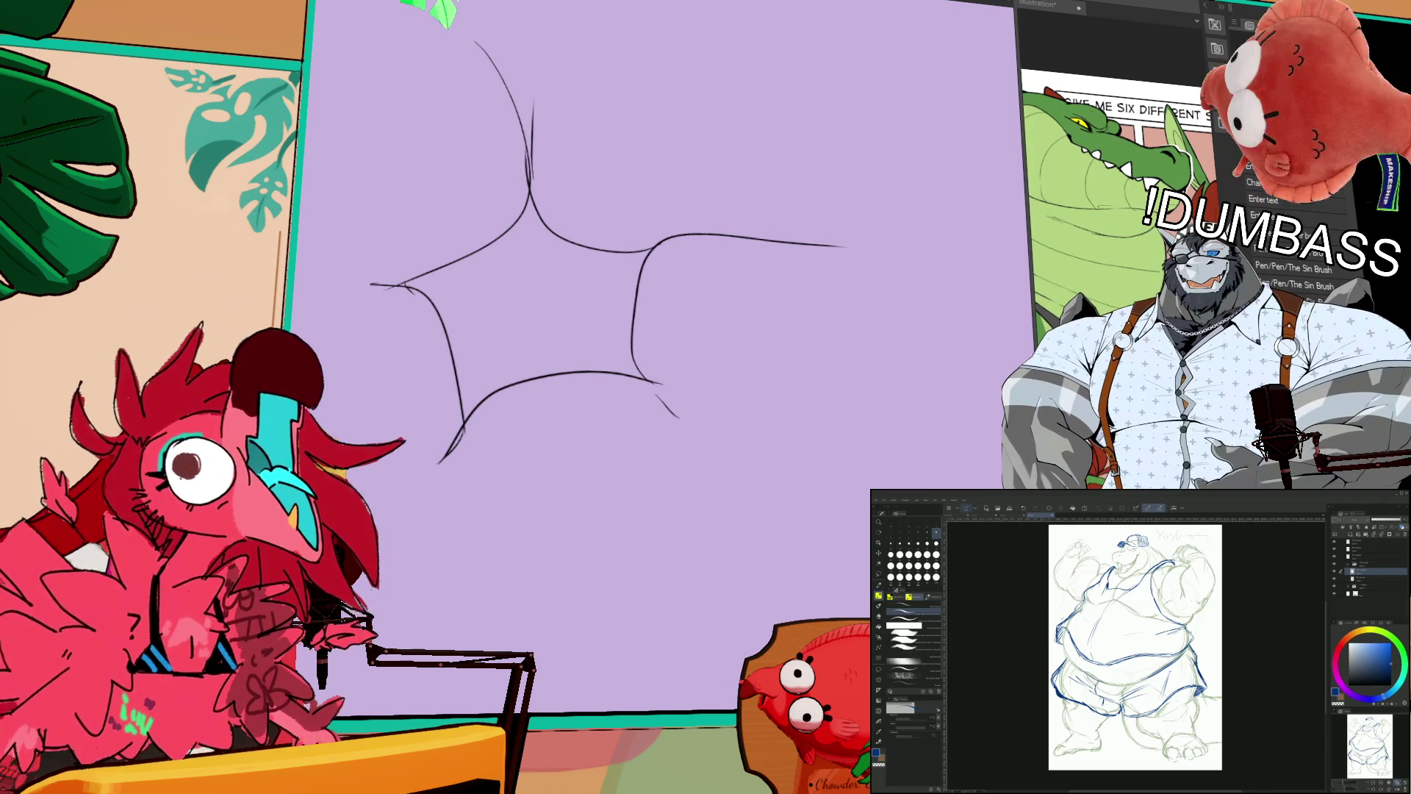
mouse_move(589, 222)
mouse_down()
mouse_move(602, 221)
mouse_move(601, 197)
mouse_move(622, 202)
mouse_up()
drag(615, 186, 624, 174)
Step: Lasso the star doodle, delete it, and clear the selection
mouse_move(907, 367)
mouse_down()
mouse_move(591, 555)
mouse_move(884, 269)
mouse_move(911, 338)
mouse_up()
key(Delete)
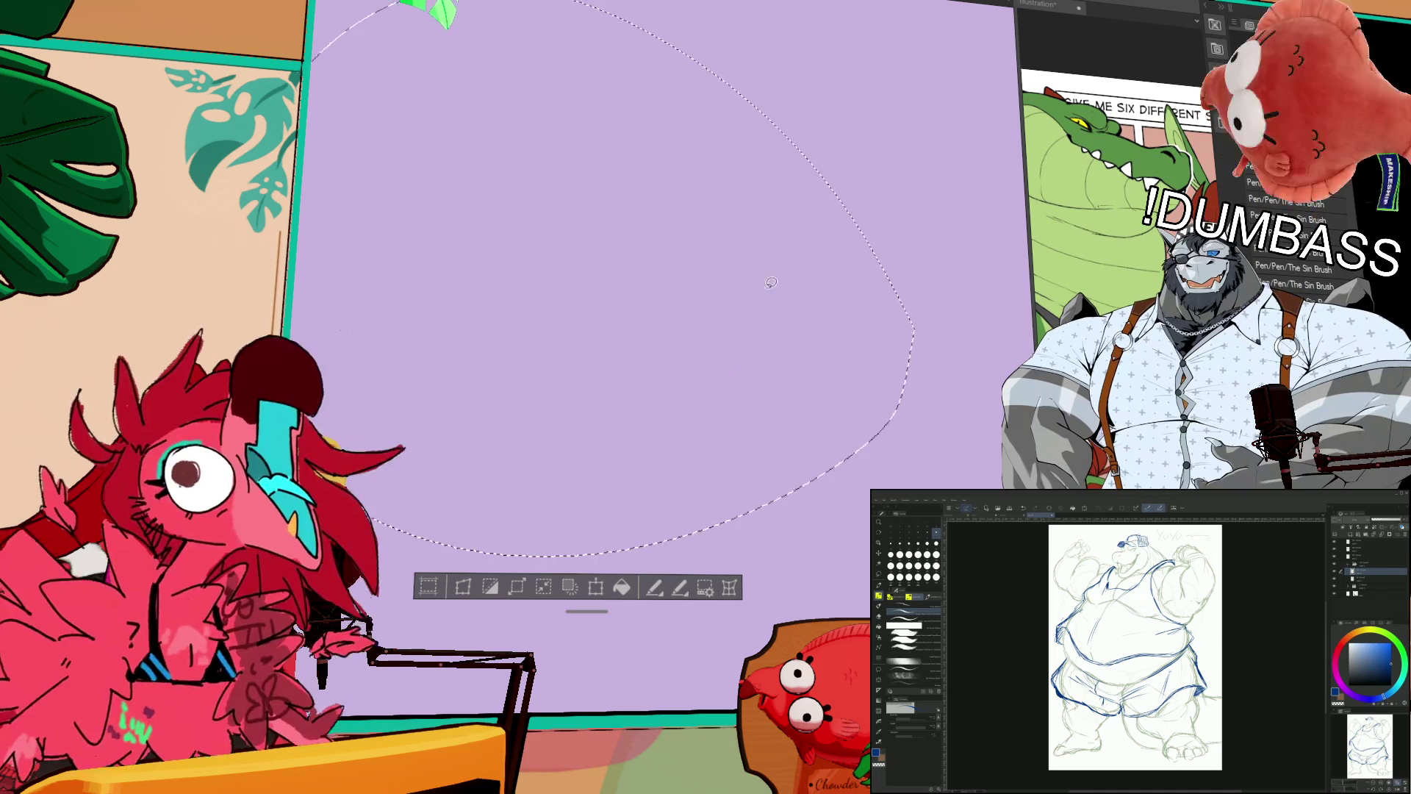
key(ctrl+d)
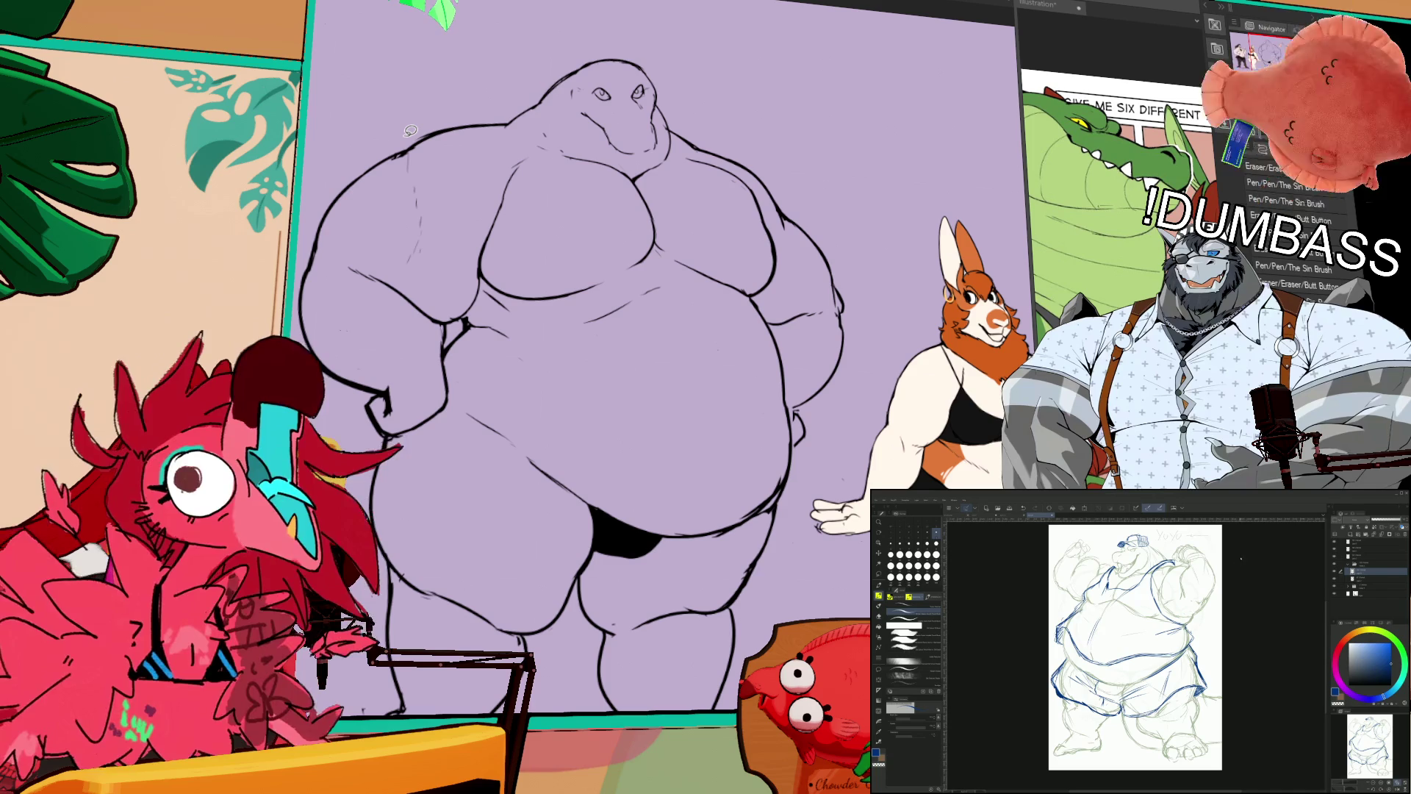
drag(1241, 560, 1224, 598)
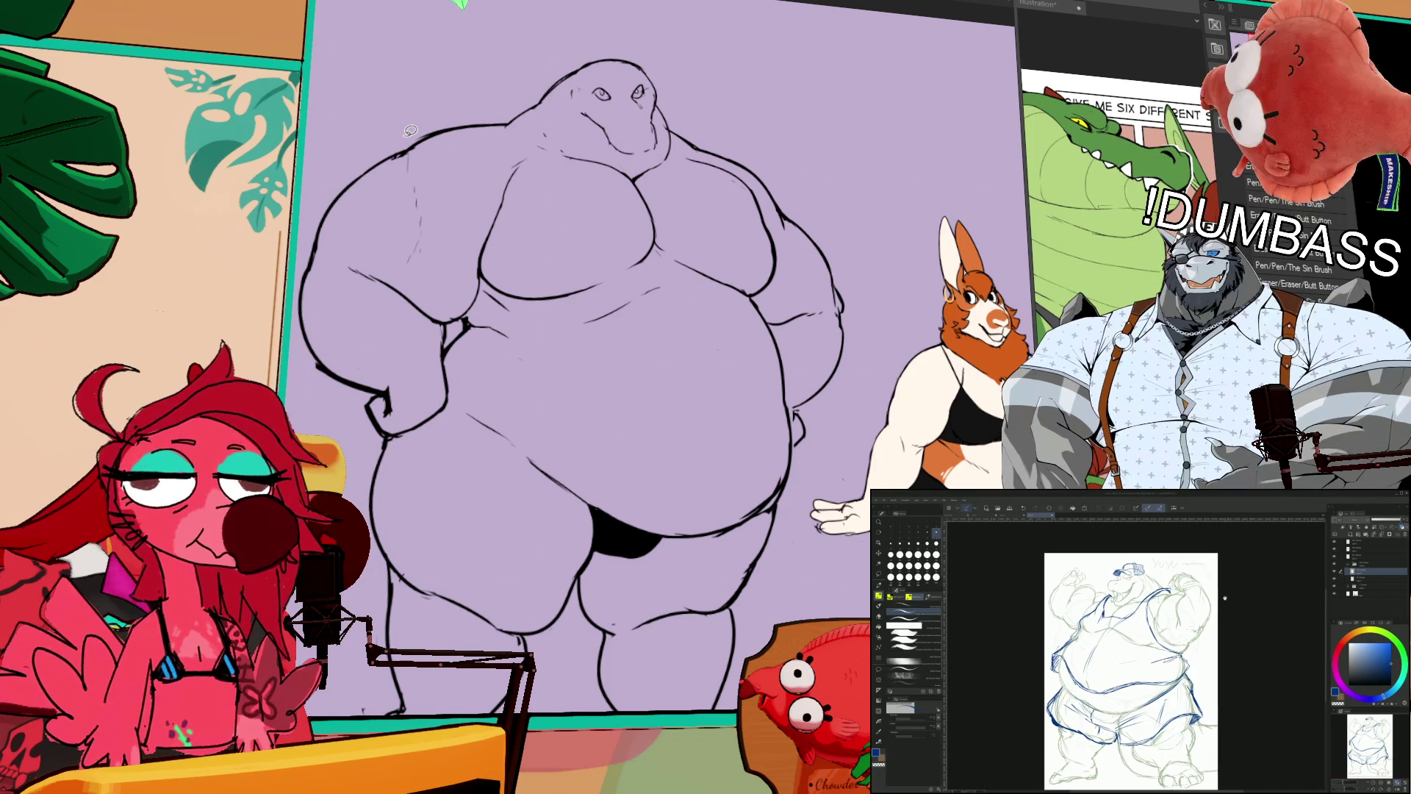
Step: Pan and zoom toward the character's head and chest, then fit the whole page with Ctrl+0
scroll(1132, 661, up, 3)
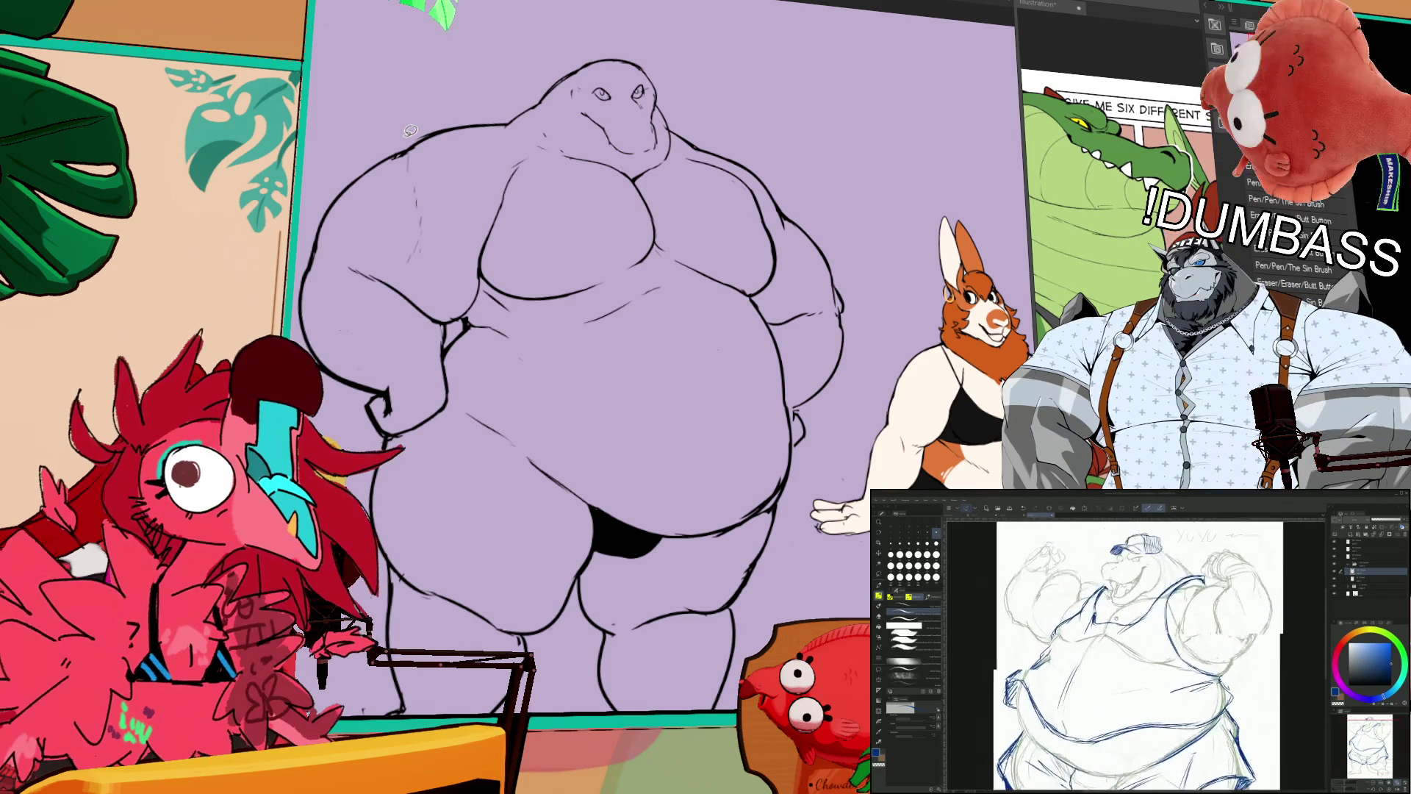
drag(1161, 661, 1153, 632)
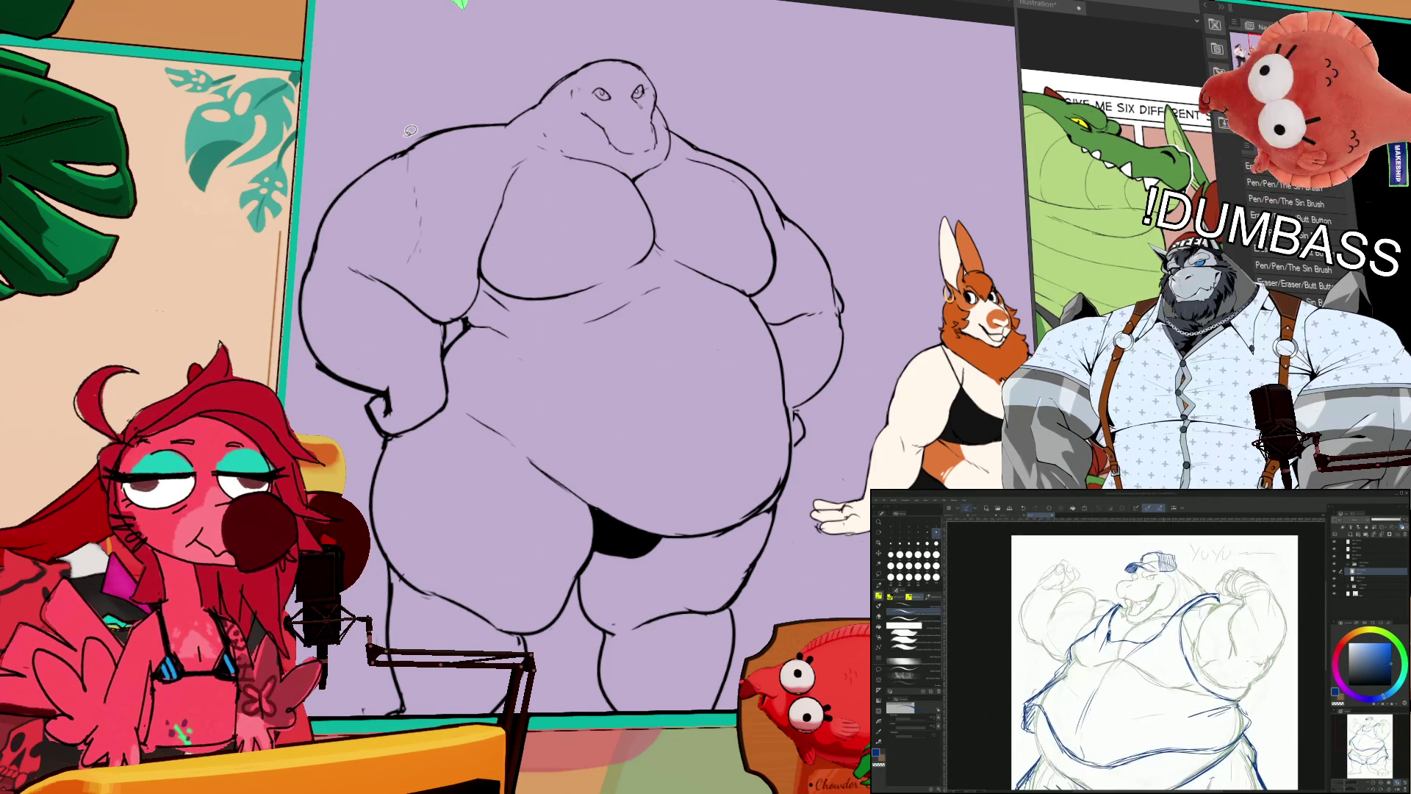
scroll(1131, 662, up, 2)
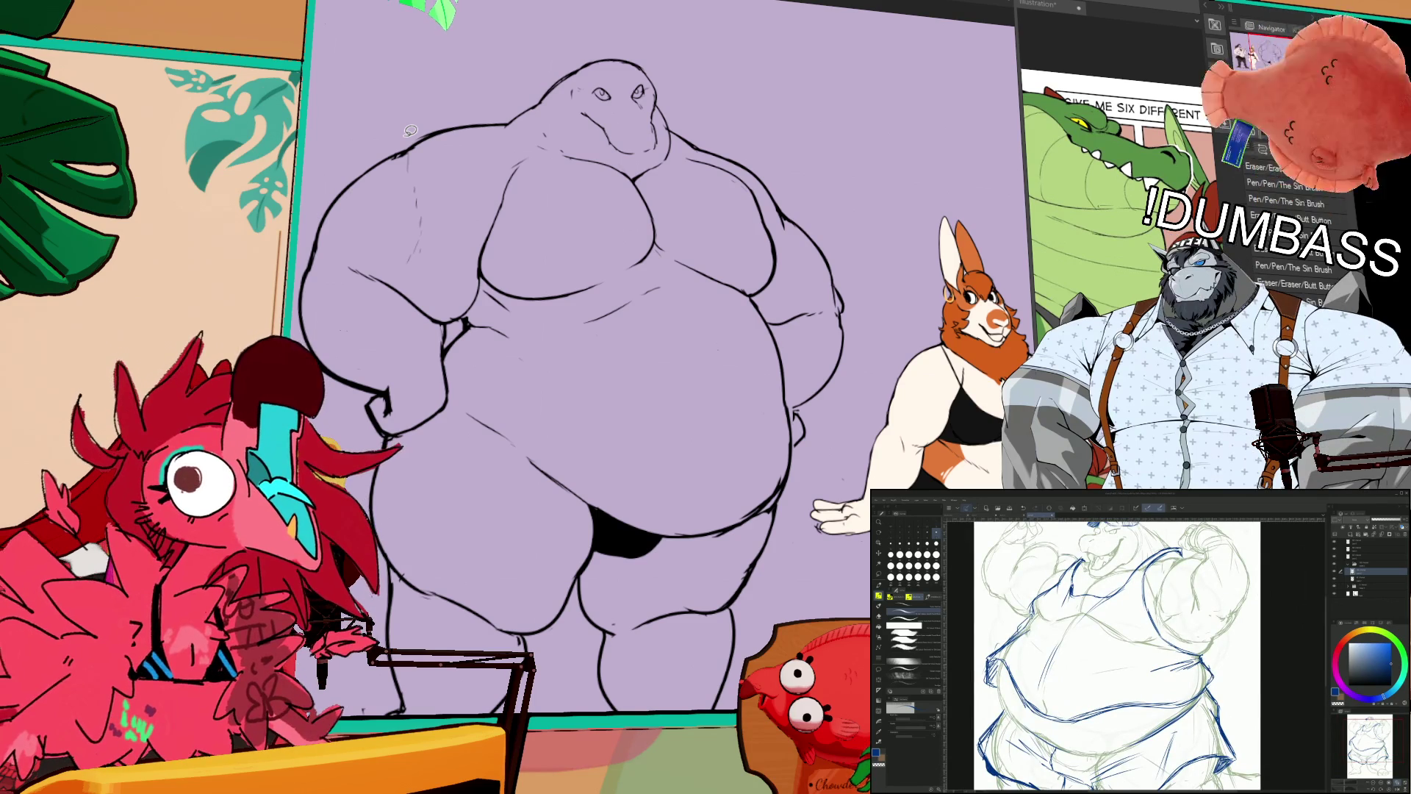
scroll(1124, 654, up, 5)
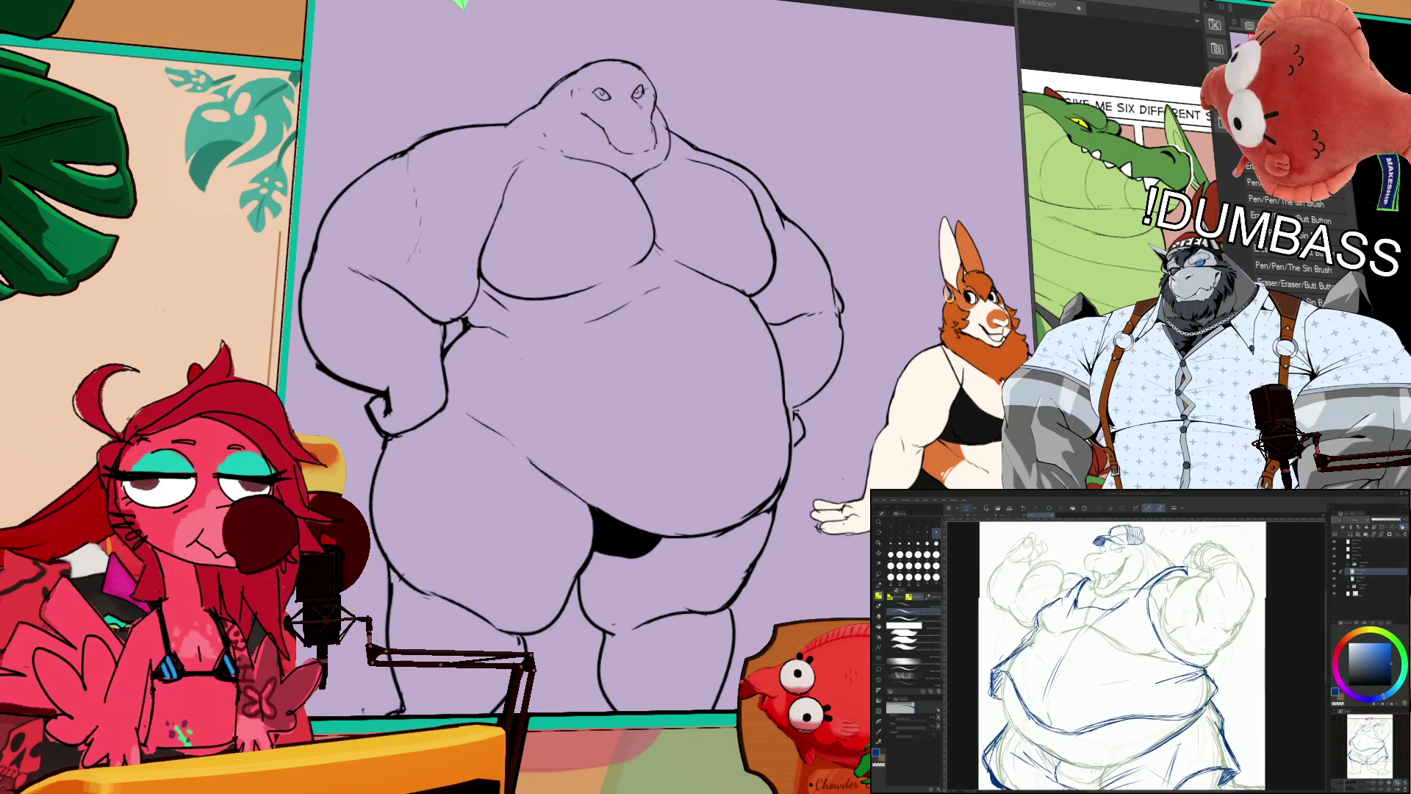
scroll(1132, 654, up, 5)
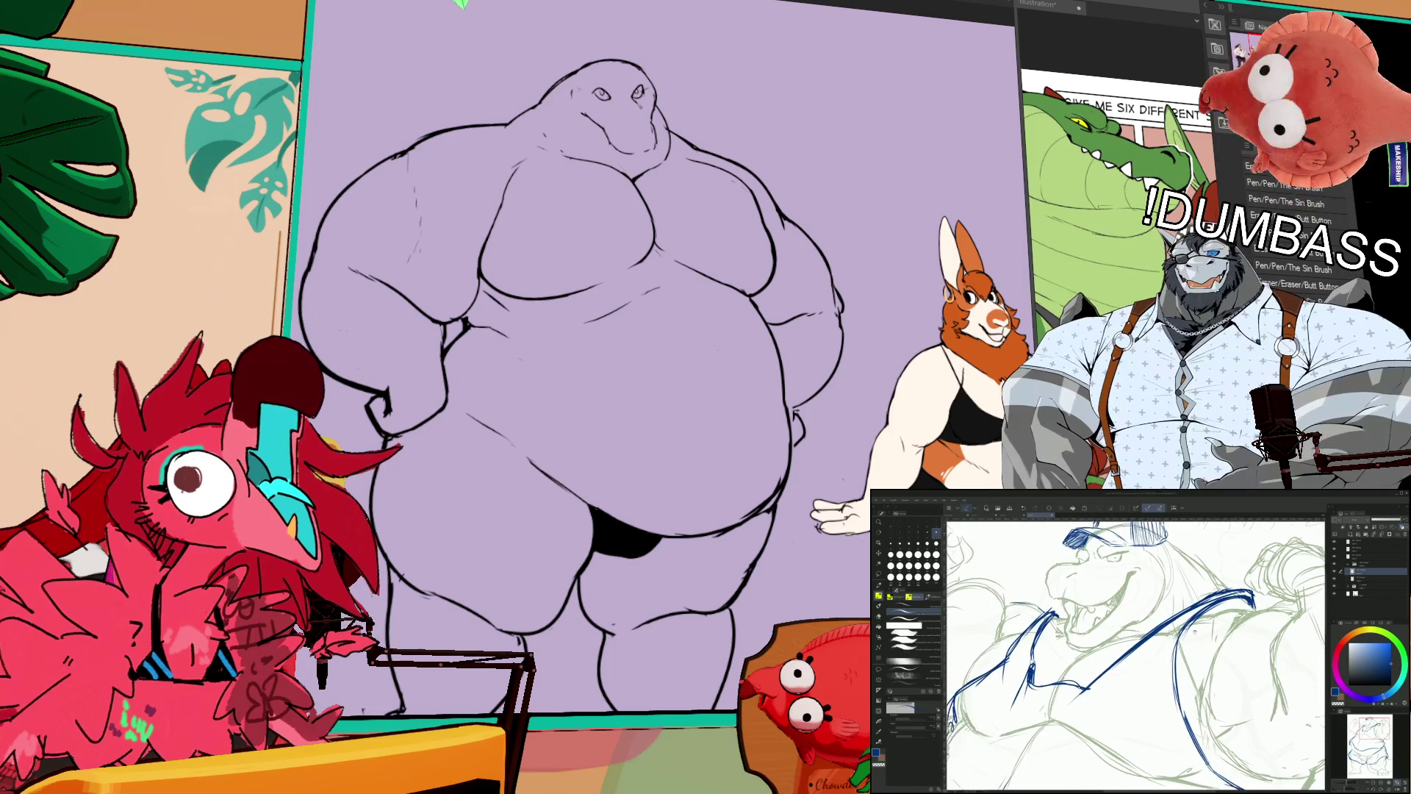
scroll(1135, 654, up, 3)
key(ctrl+0)
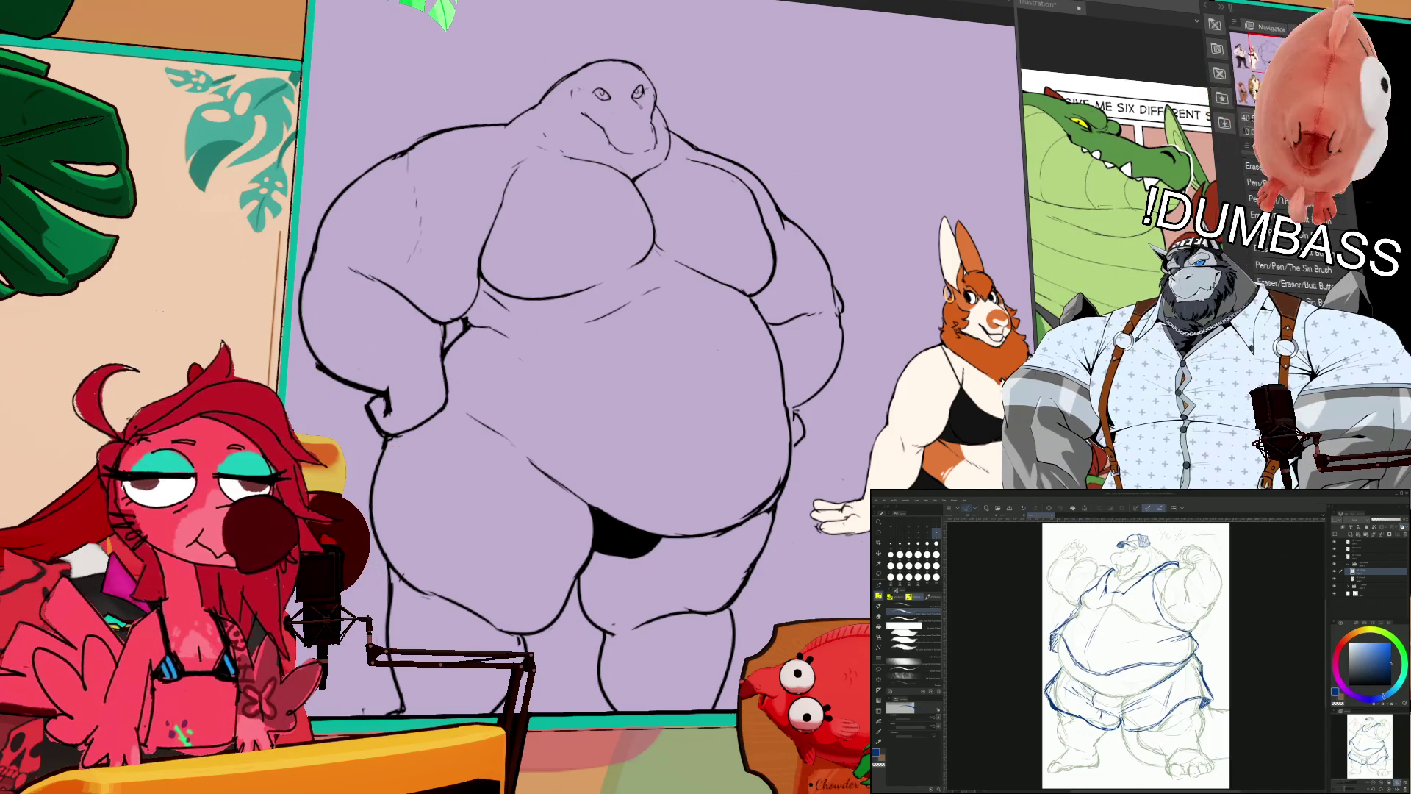
scroll(1135, 654, up, 1)
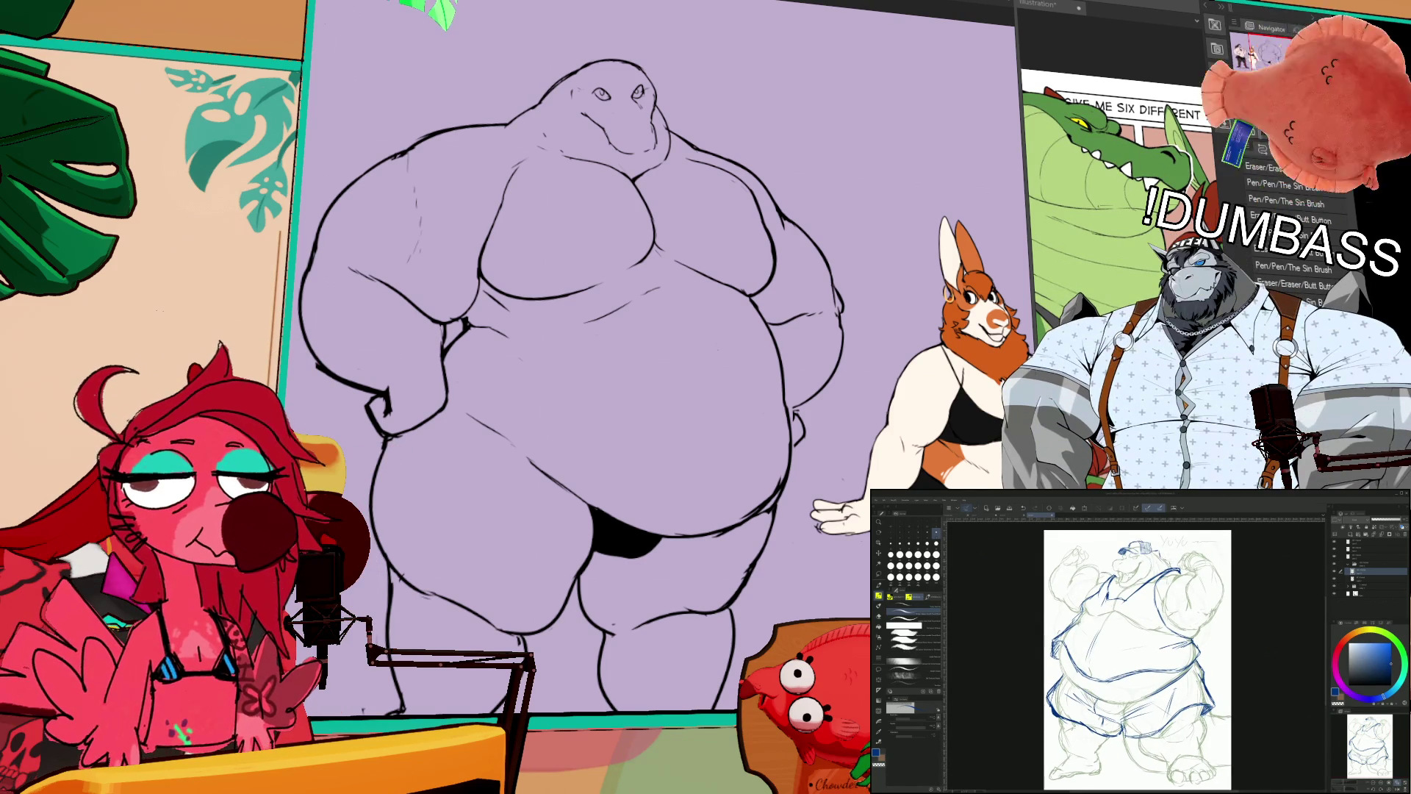
scroll(1136, 654, down, 1)
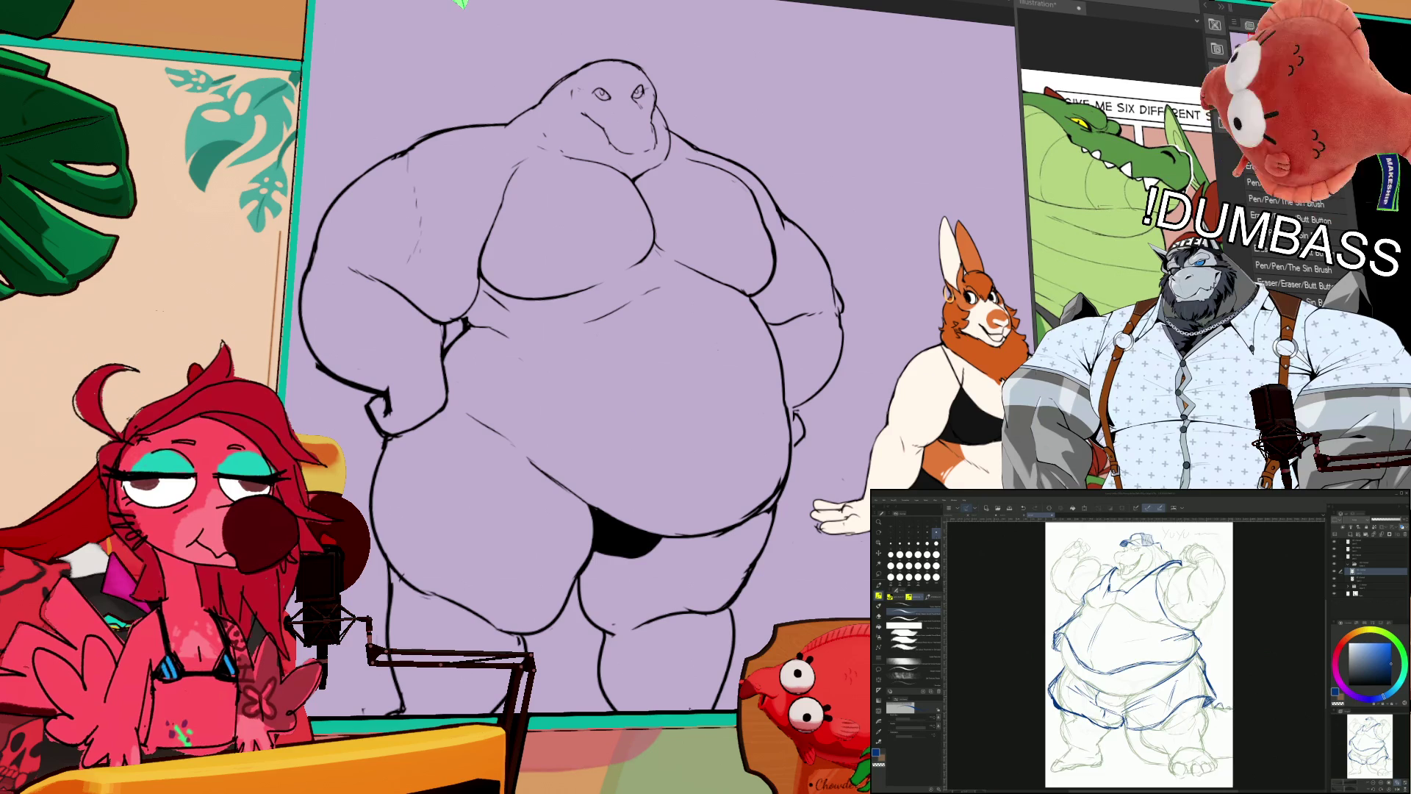
scroll(1135, 654, up, 2)
scroll(1135, 665, up, 1)
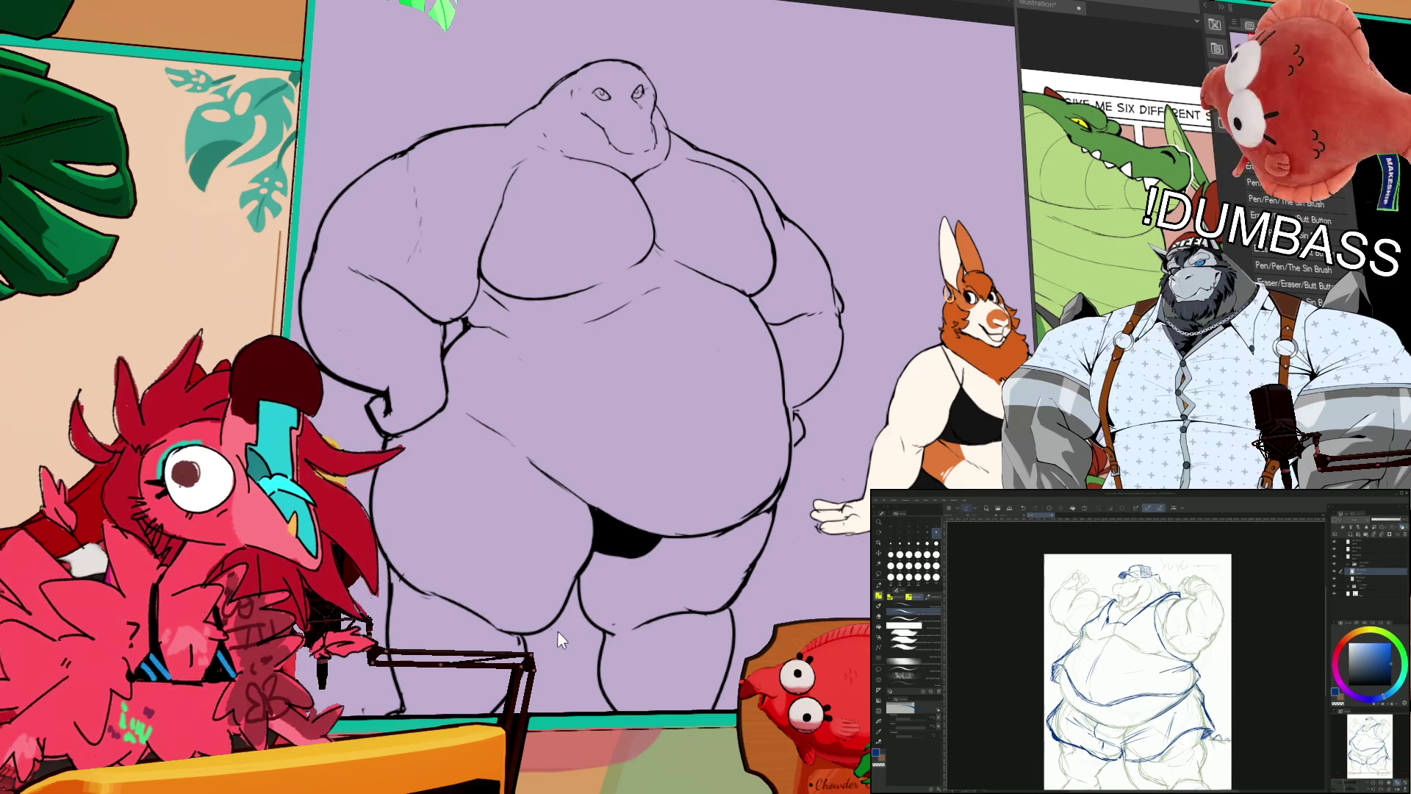
scroll(1135, 662, up, 3)
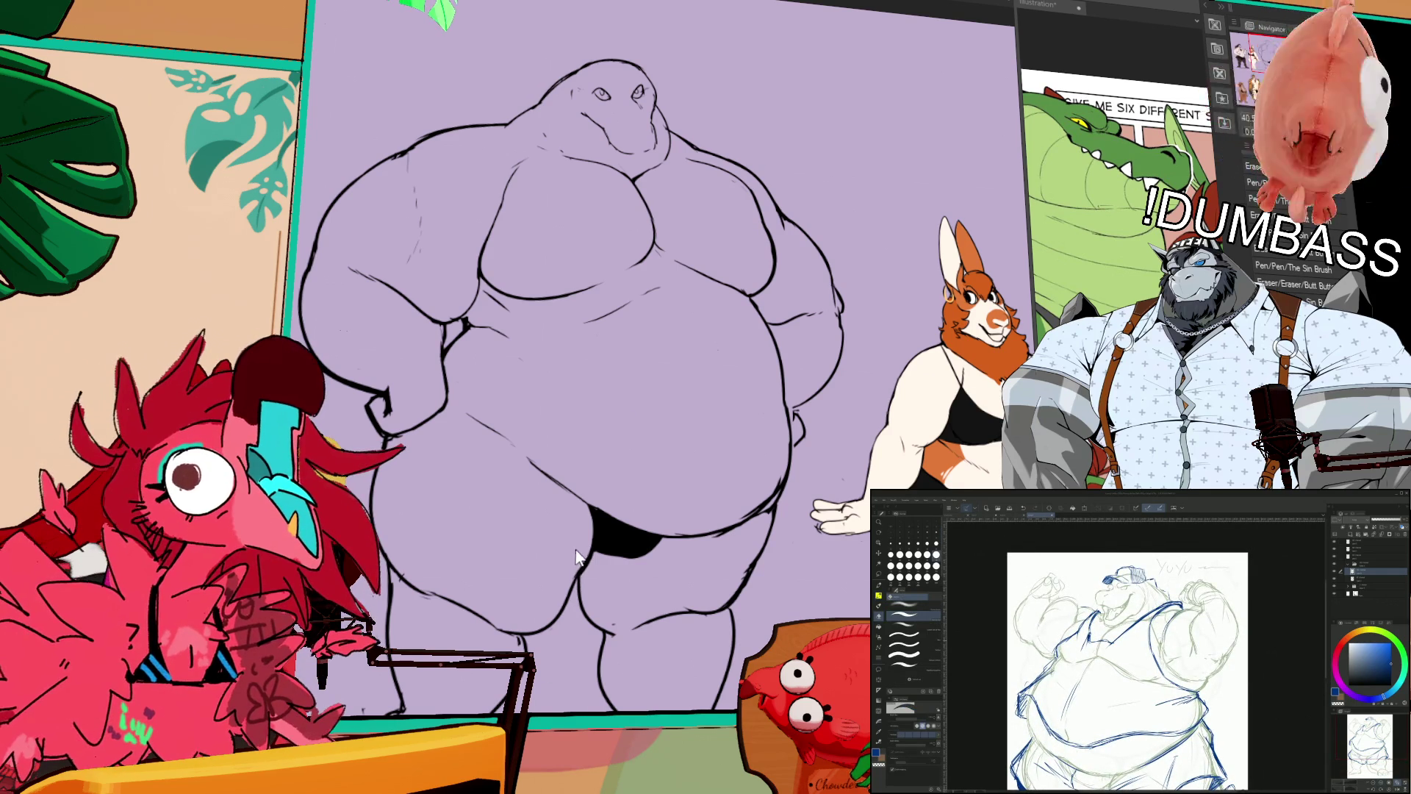
click(1361, 578)
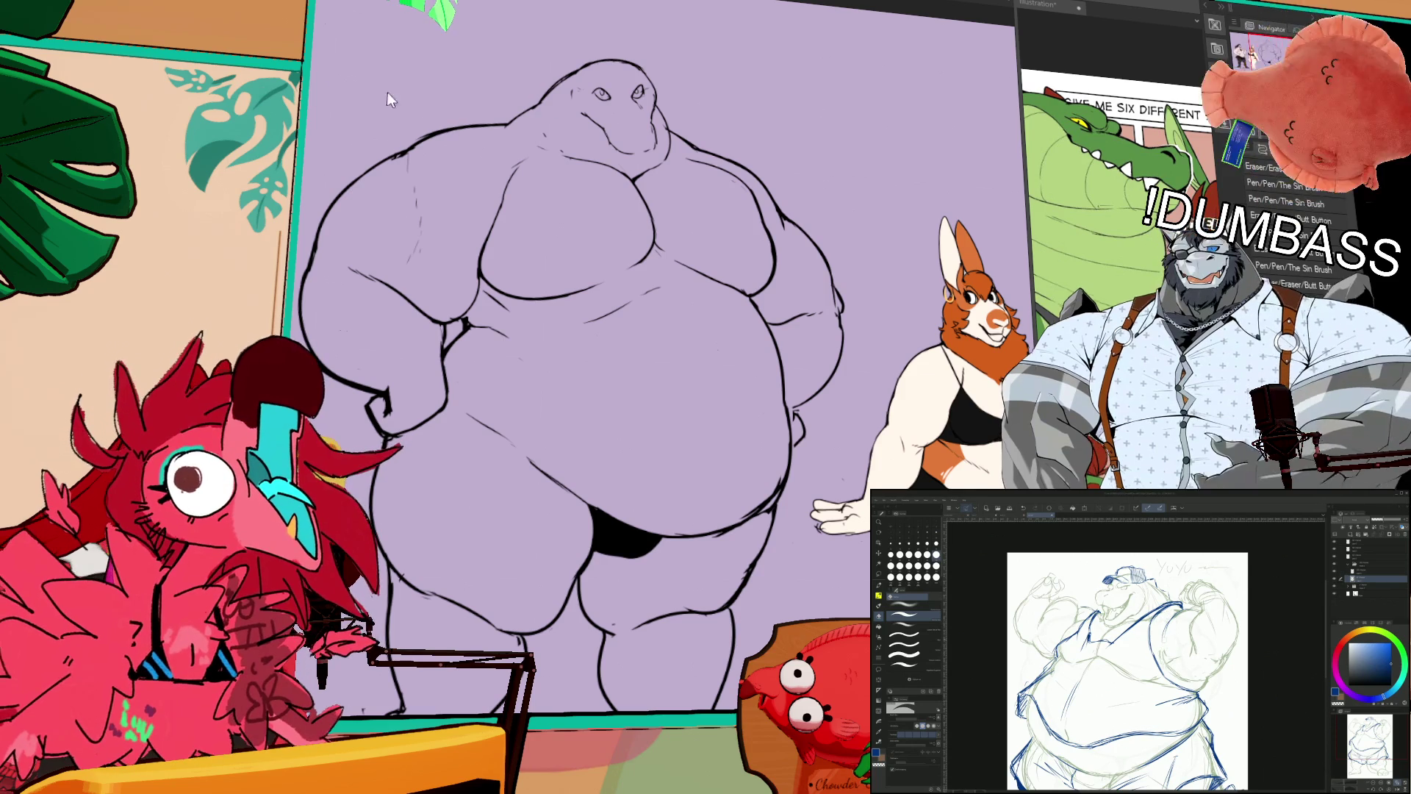
click(1361, 570)
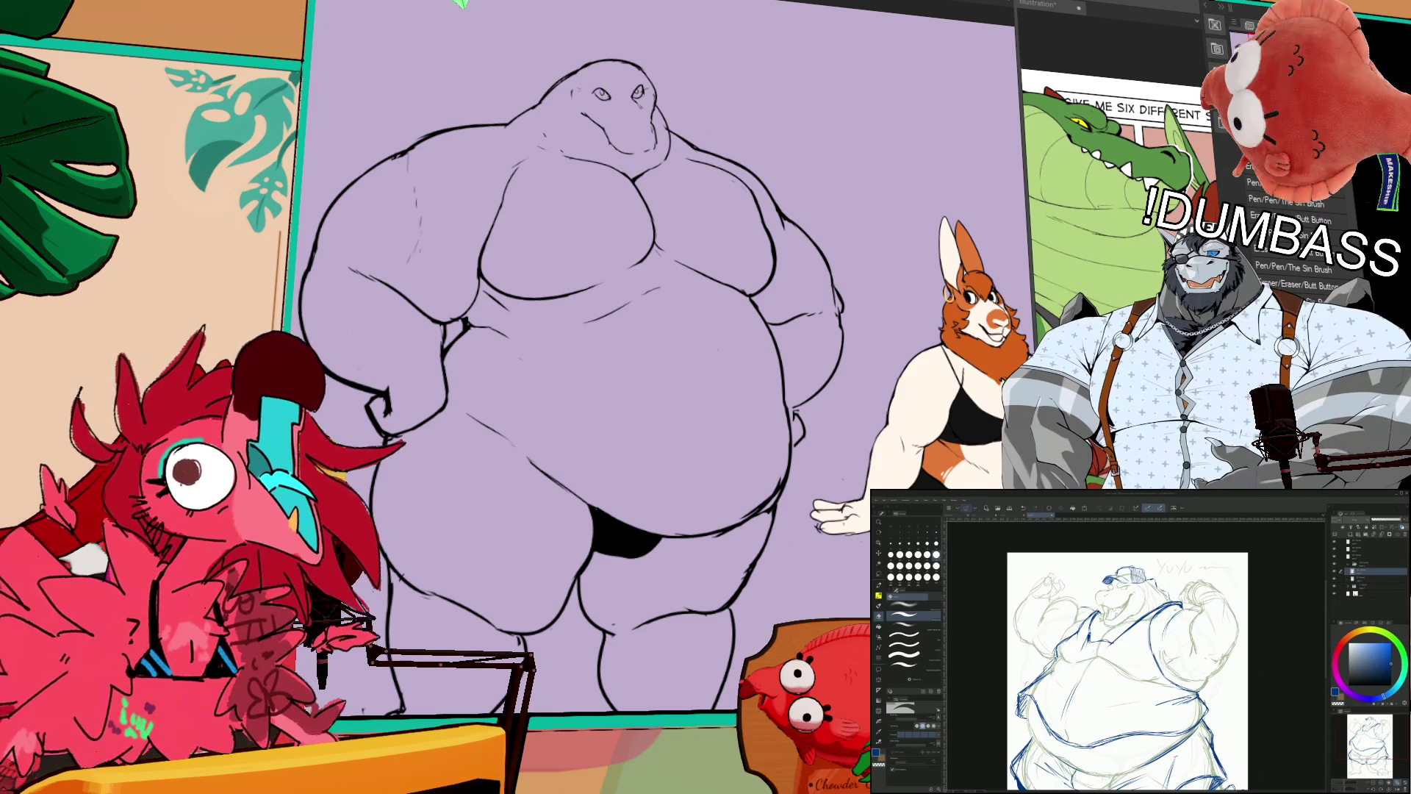
Step: Zoom in, show the Color Set swatches instead of the colour wheel, and select the layer below
scroll(1121, 645, up, 2)
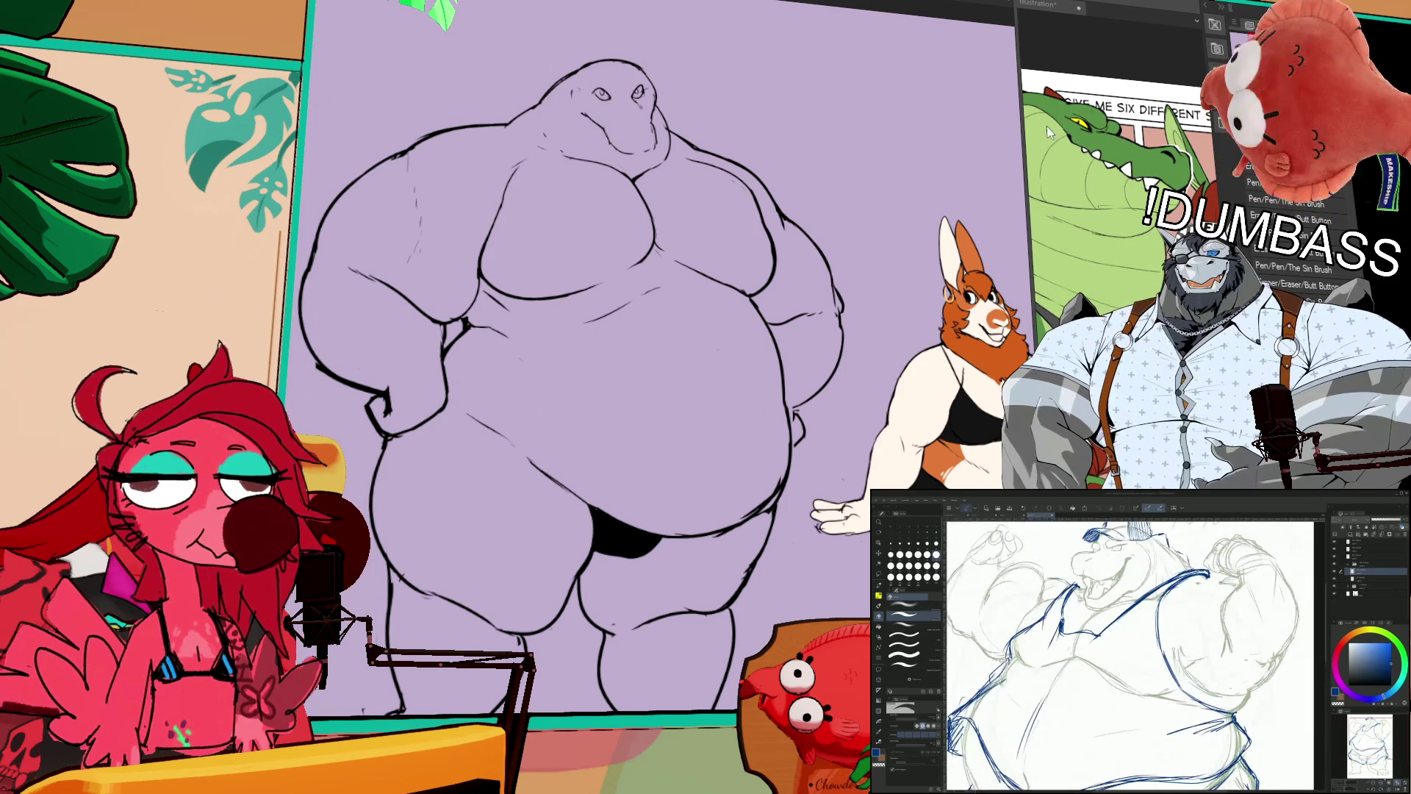
click(1343, 623)
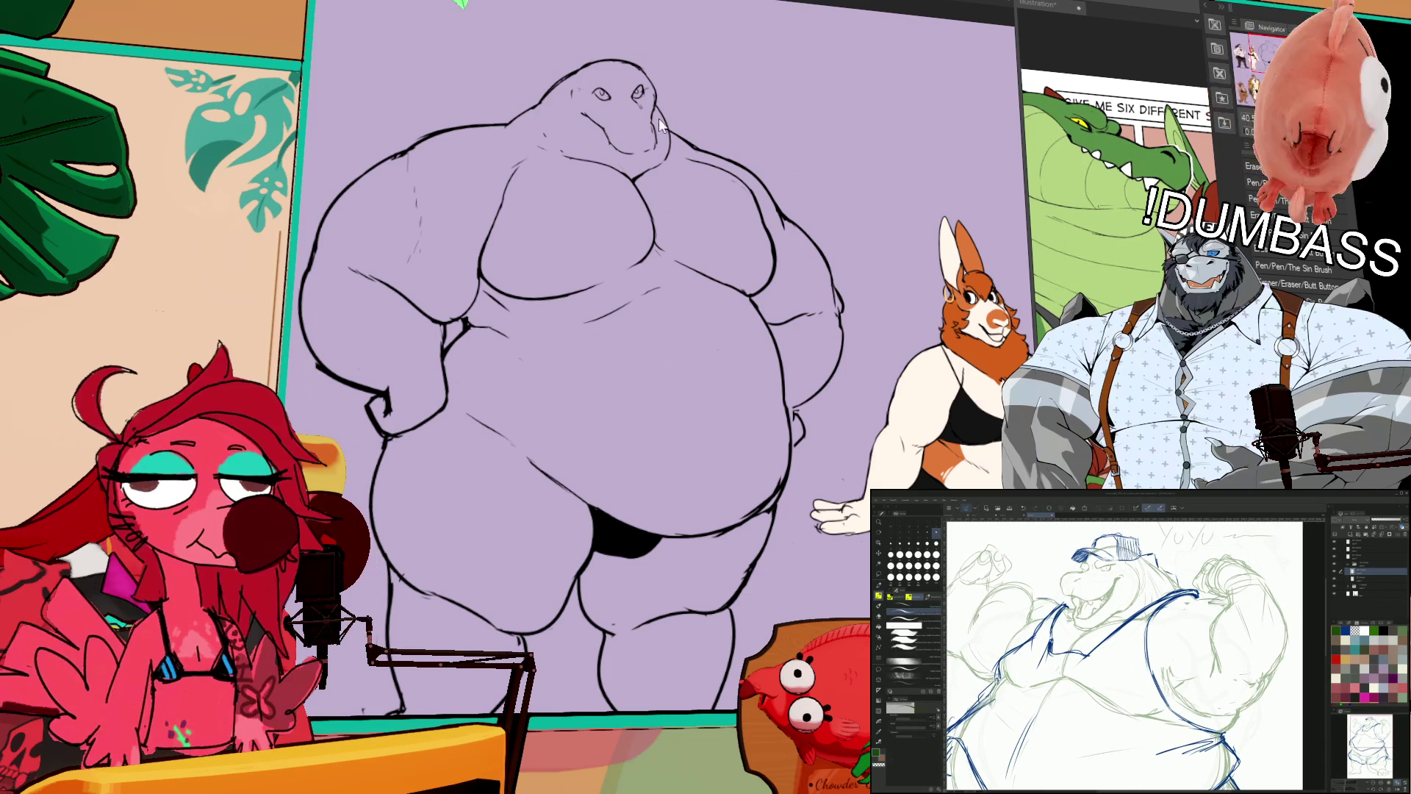
click(1367, 579)
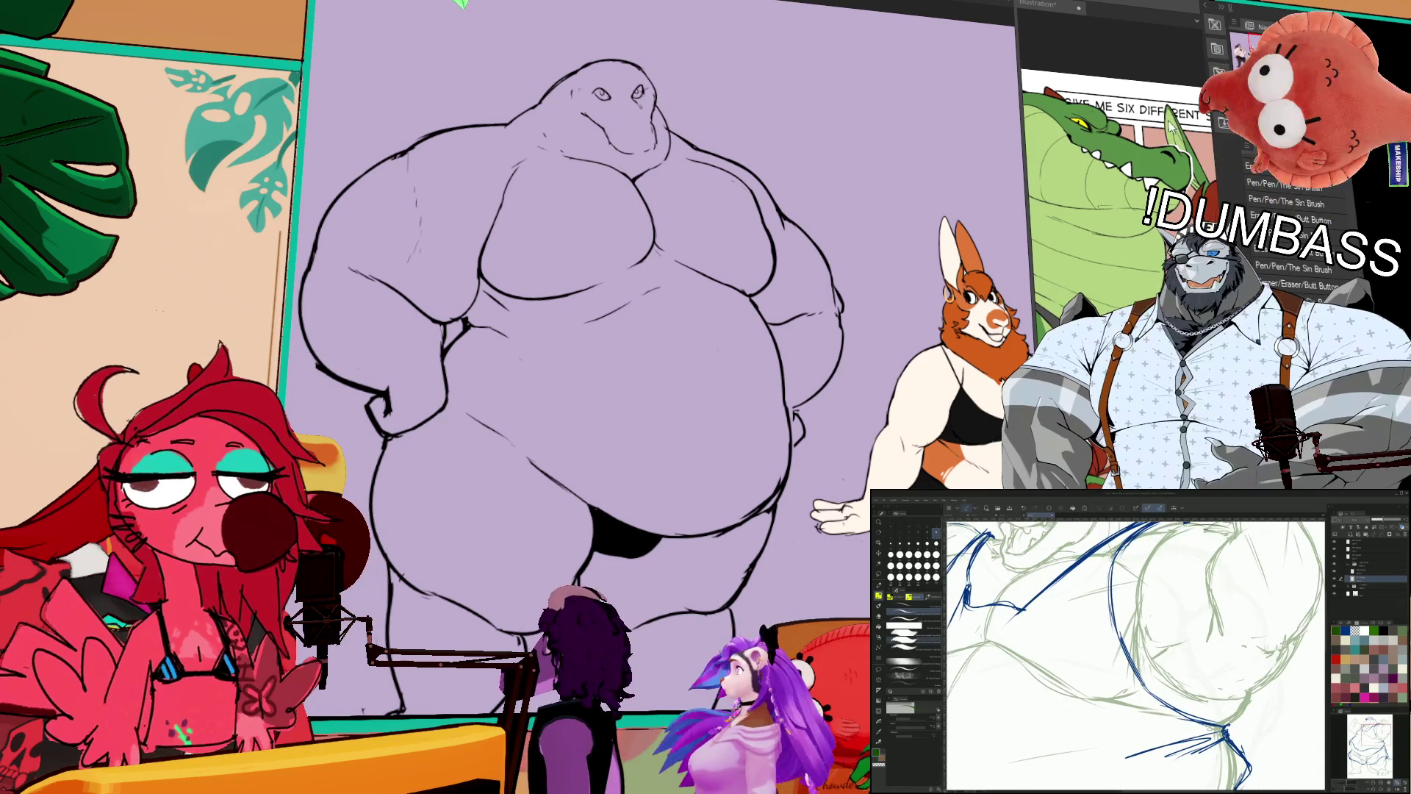
Step: Lasso a small area of the crocodile's chest, deselect it, and return to the inking brush
key(b)
mouse_move(632, 199)
mouse_down()
mouse_move(728, 219)
mouse_move(705, 192)
mouse_up()
key(ctrl+d)
key(e)
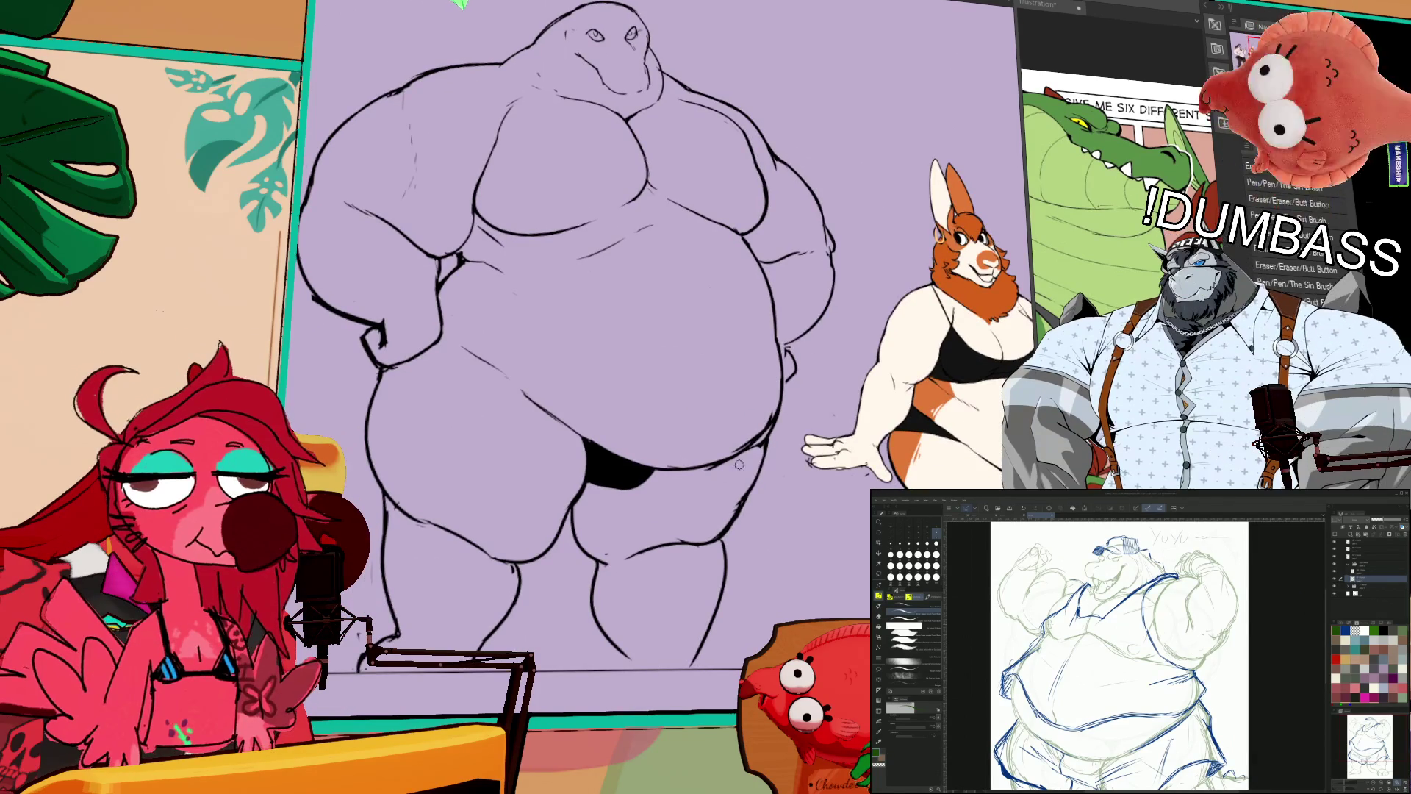
Step: Clear the selection, reframe the crocodile, and lasso its upper chest
key(ctrl+d)
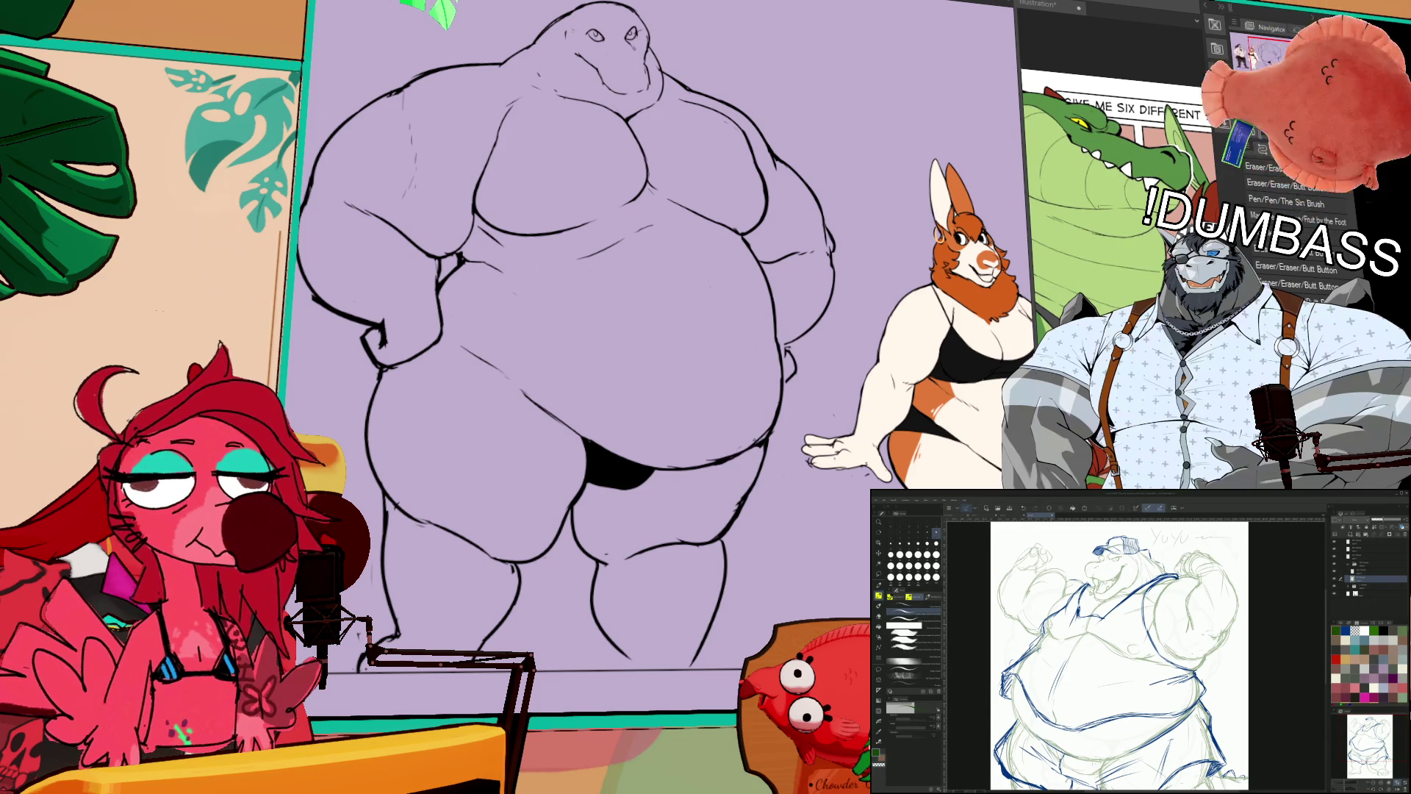
key(ctrl+d)
drag(1117, 654, 1106, 705)
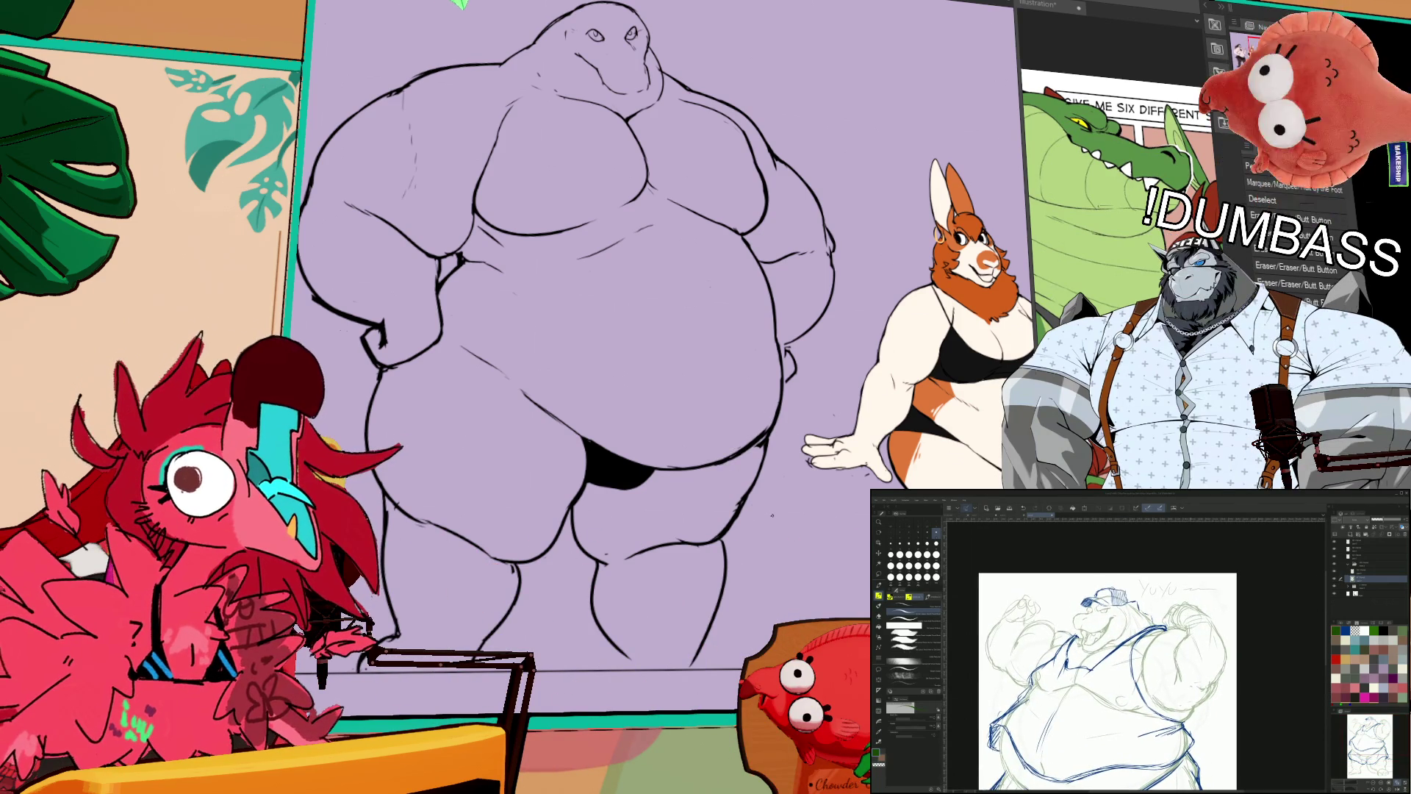
drag(773, 443, 803, 413)
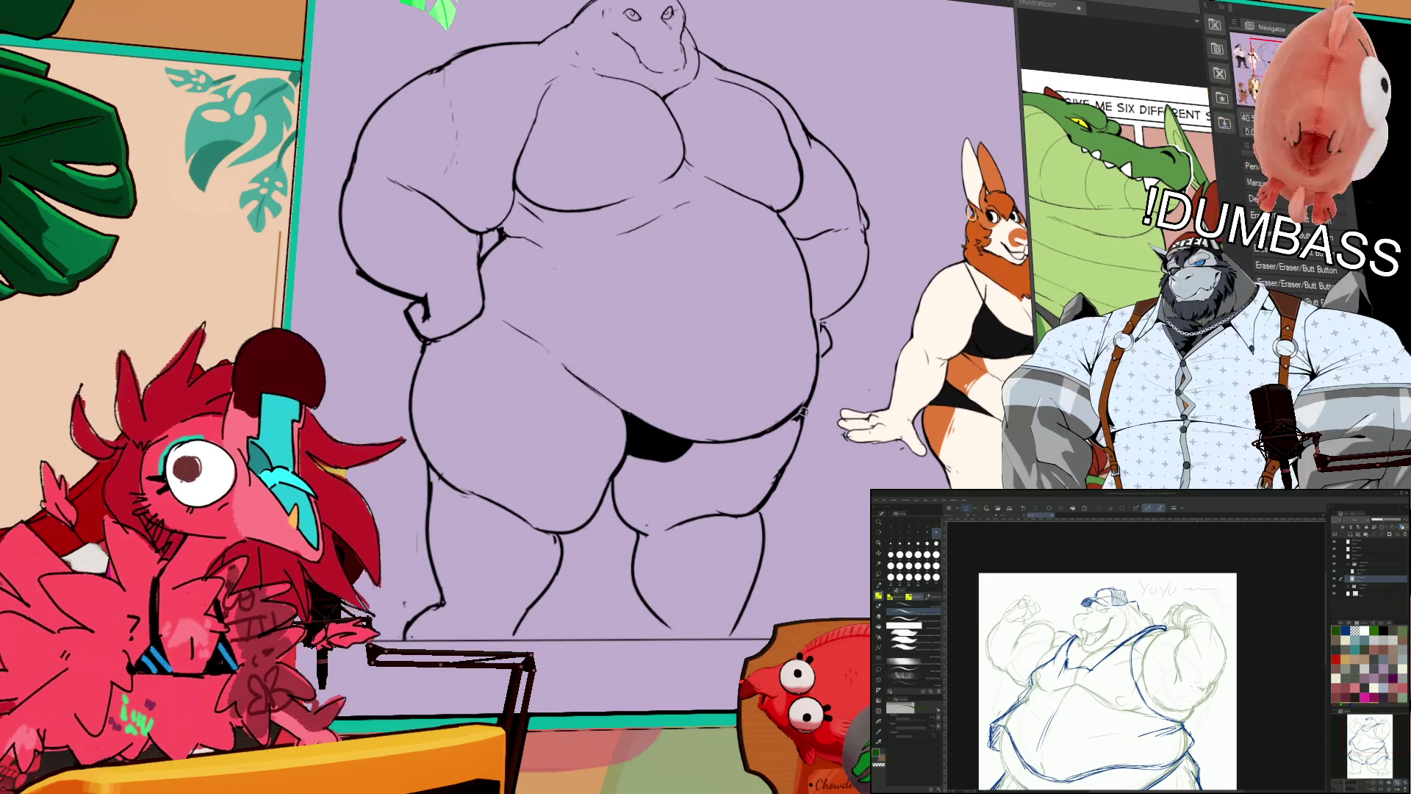
key(p)
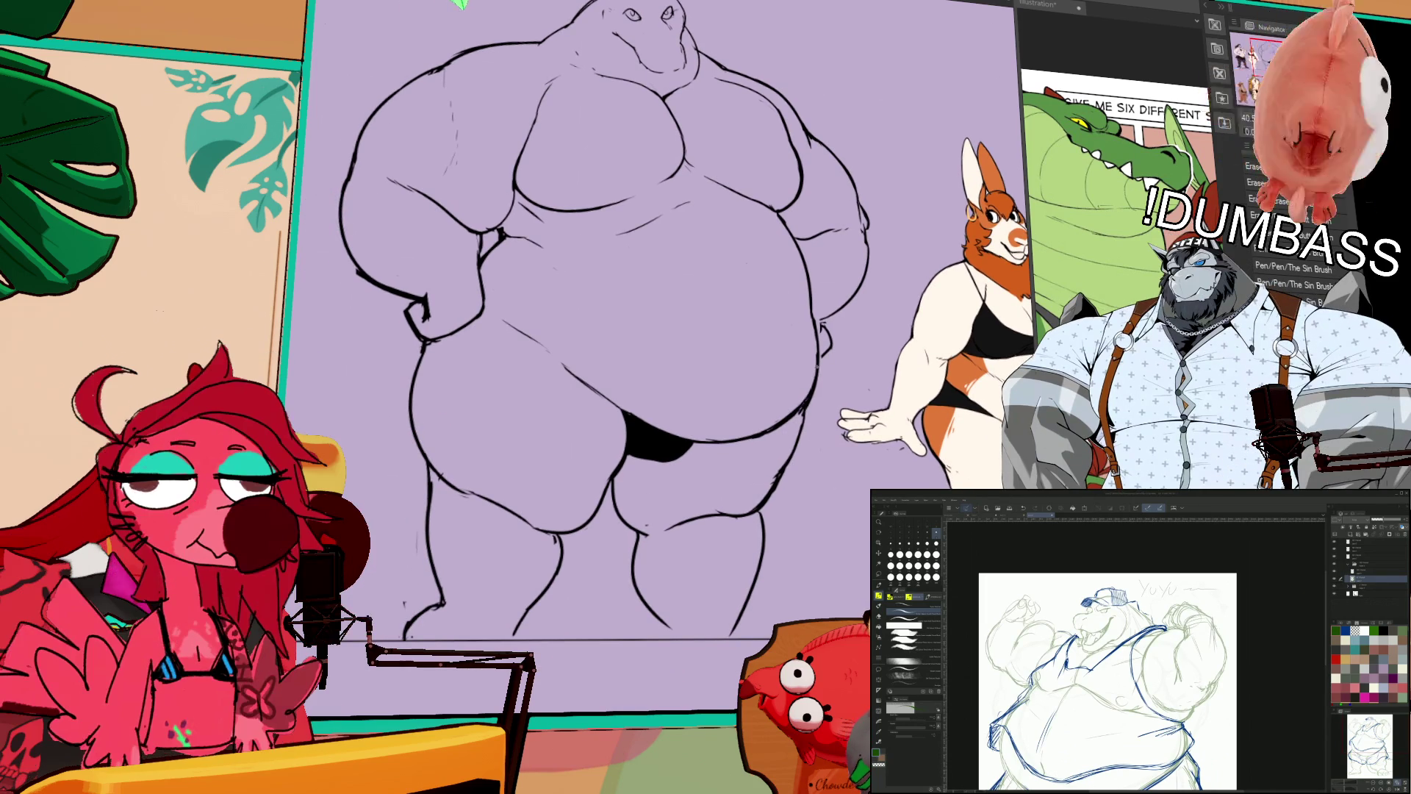
drag(803, 413, 799, 430)
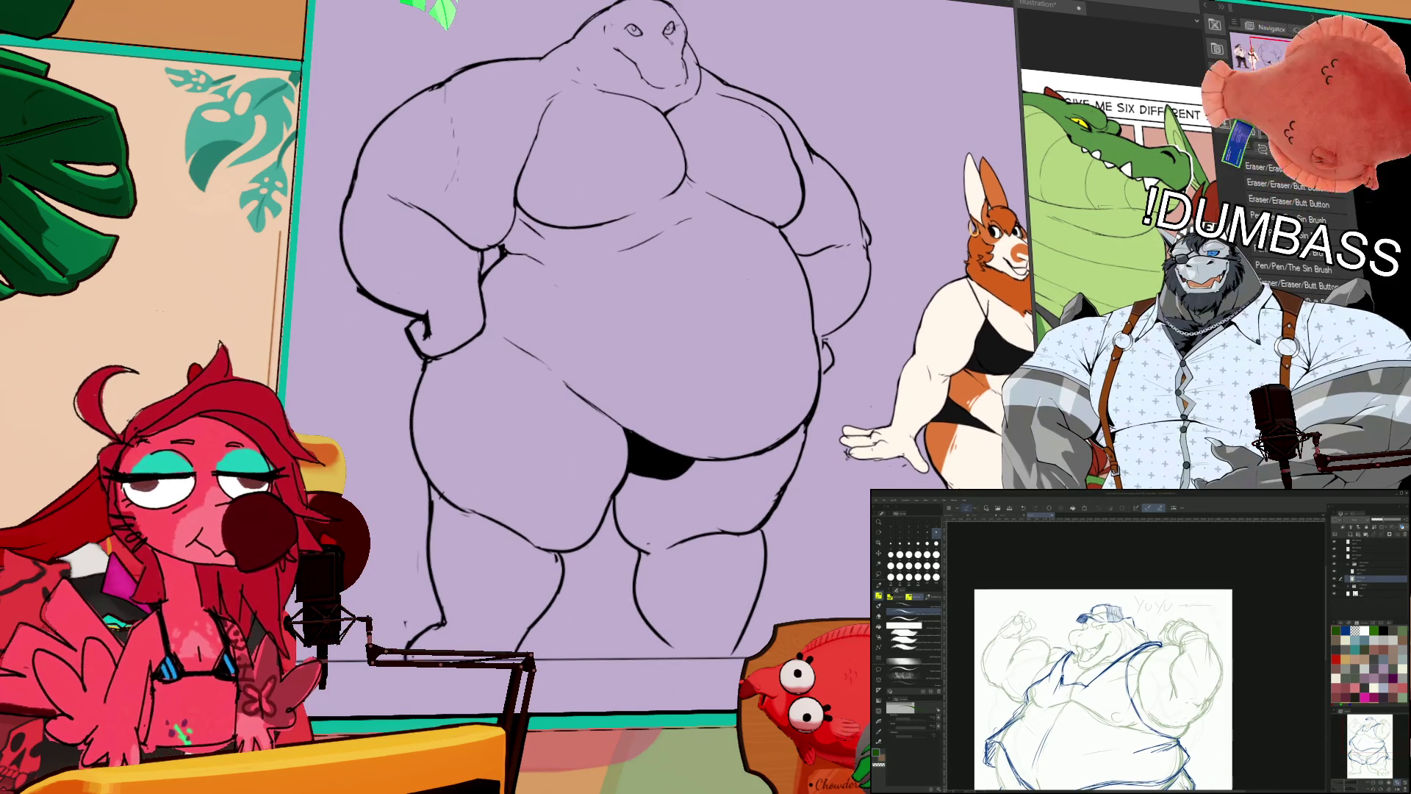
key(b)
drag(859, 198, 870, 189)
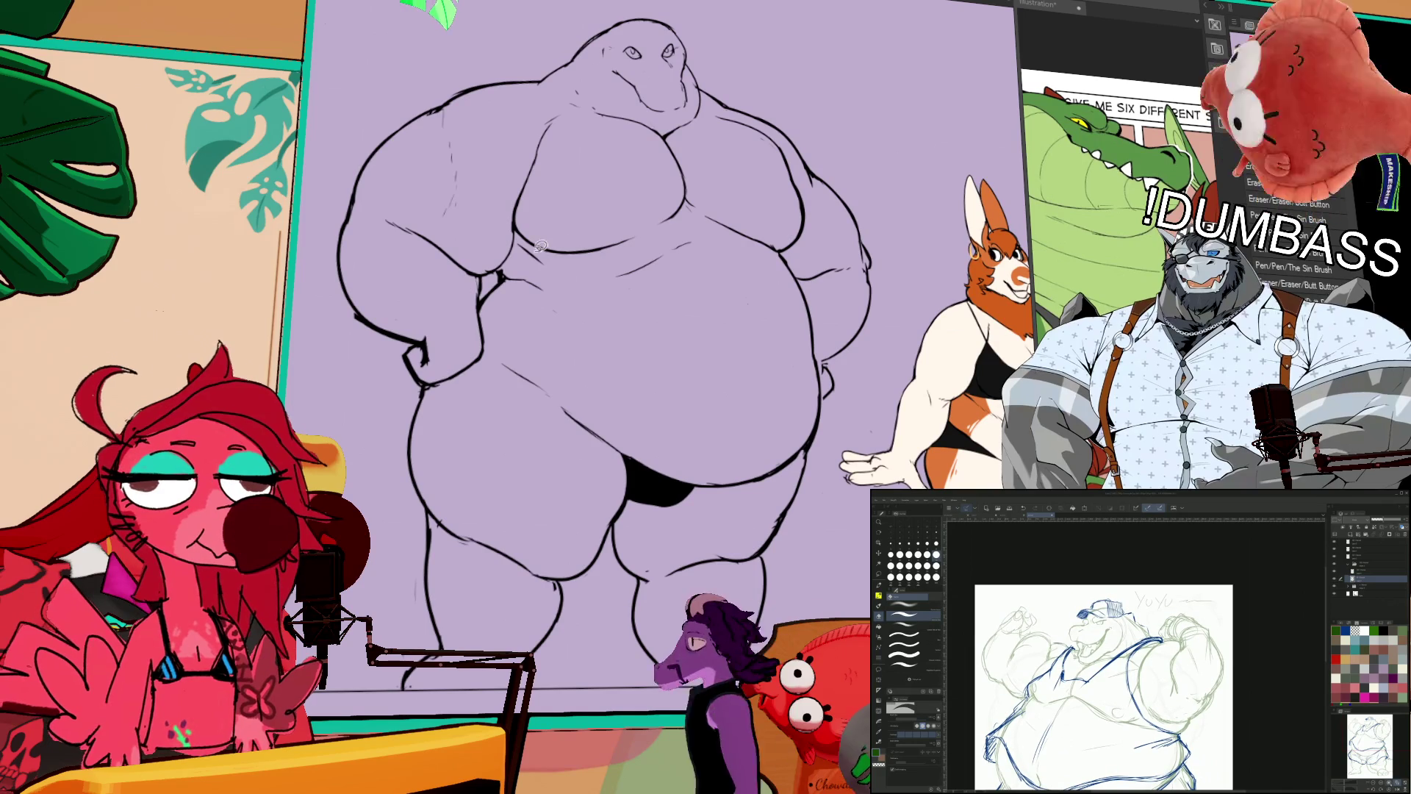
drag(531, 252, 505, 161)
mouse_move(530, 104)
mouse_down()
mouse_move(719, 112)
mouse_move(797, 147)
mouse_move(829, 213)
mouse_move(786, 254)
mouse_up()
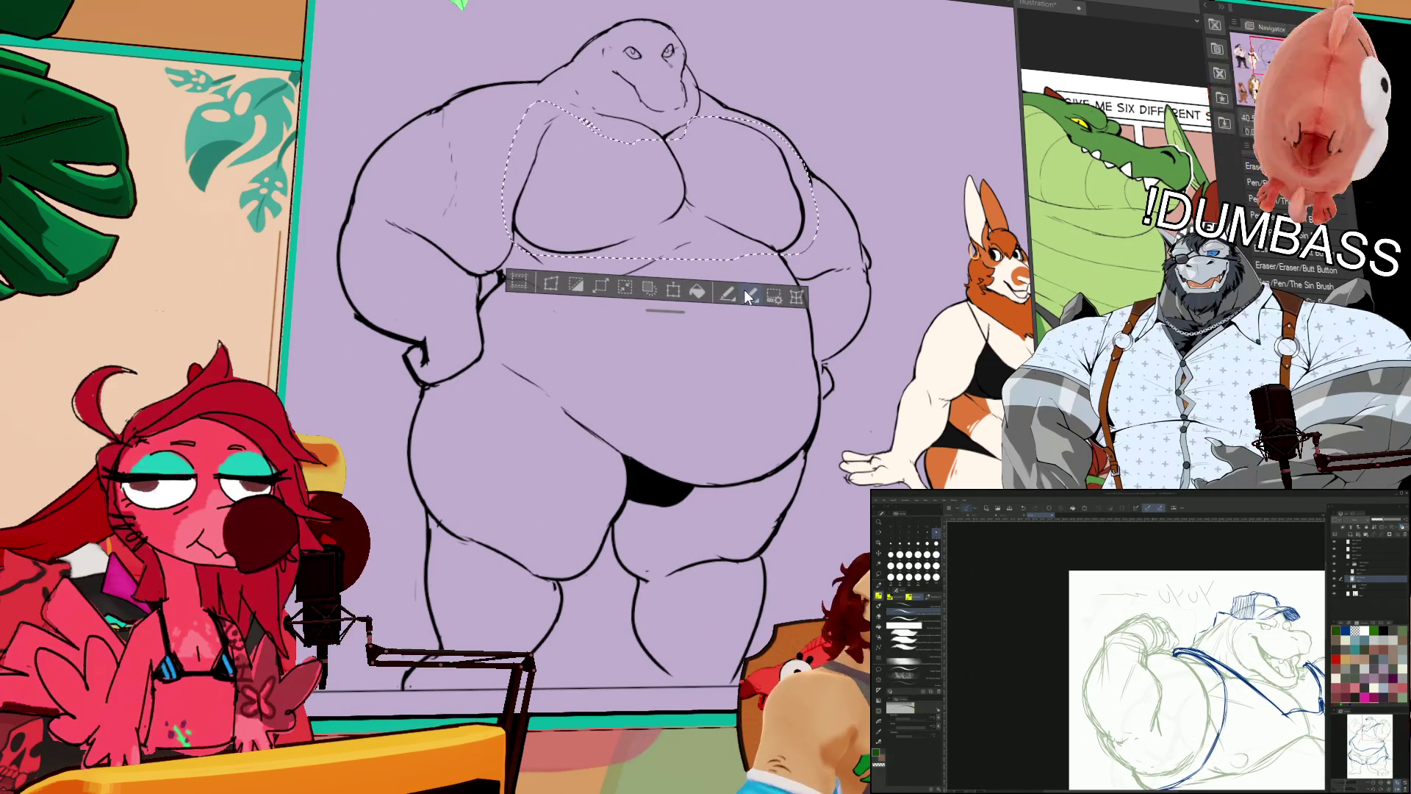
Step: Shift the chest selection, redraw it from belly to upper chest, then deselect it
drag(705, 349, 690, 350)
mouse_move(647, 243)
mouse_down()
mouse_move(585, 117)
mouse_move(683, 112)
mouse_move(750, 162)
mouse_move(779, 140)
mouse_move(808, 213)
mouse_move(766, 259)
mouse_up()
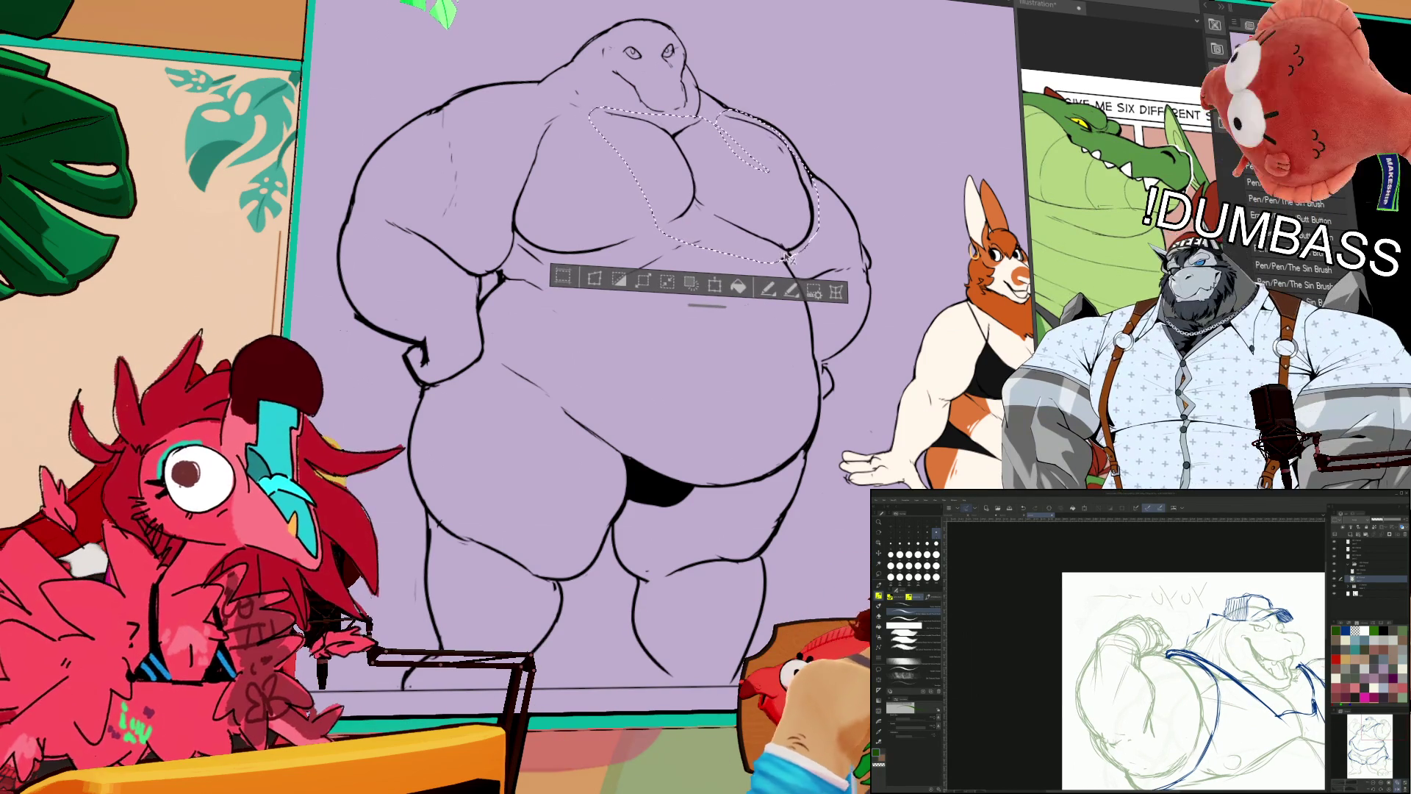
key(ctrl+d)
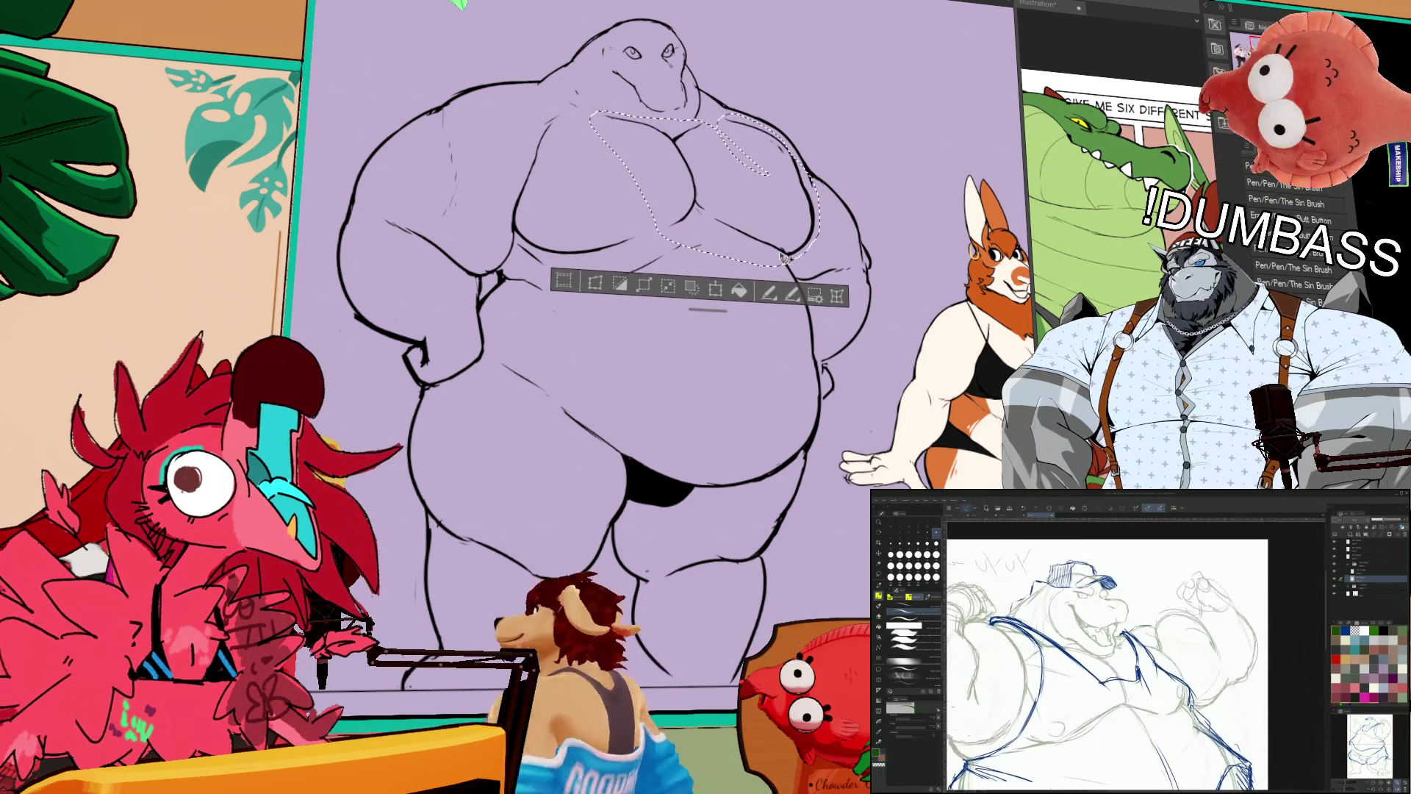
Step: Draw a spike on top of the crocodile's head, then switch to the eraser and fit the page
drag(773, 197, 911, 183)
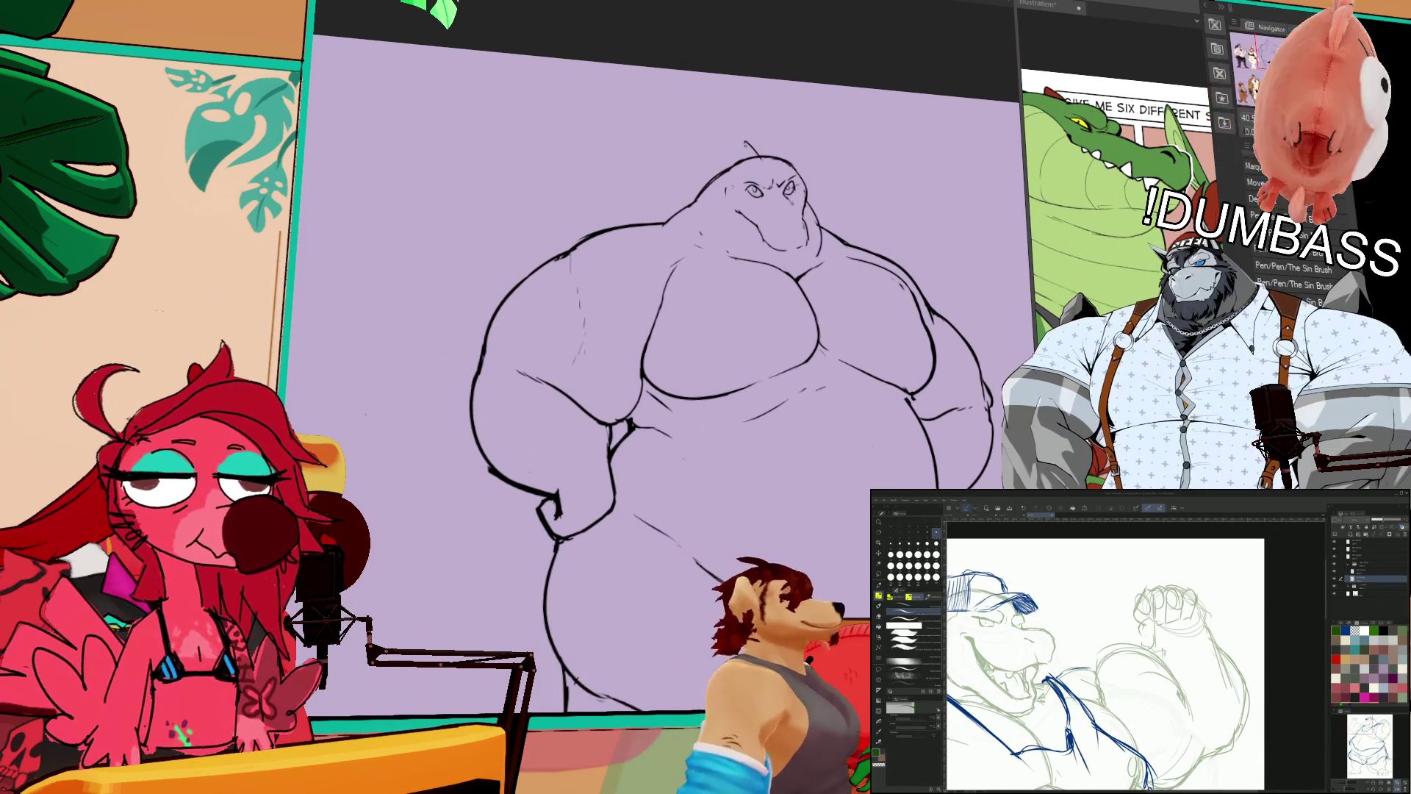
drag(766, 156, 785, 144)
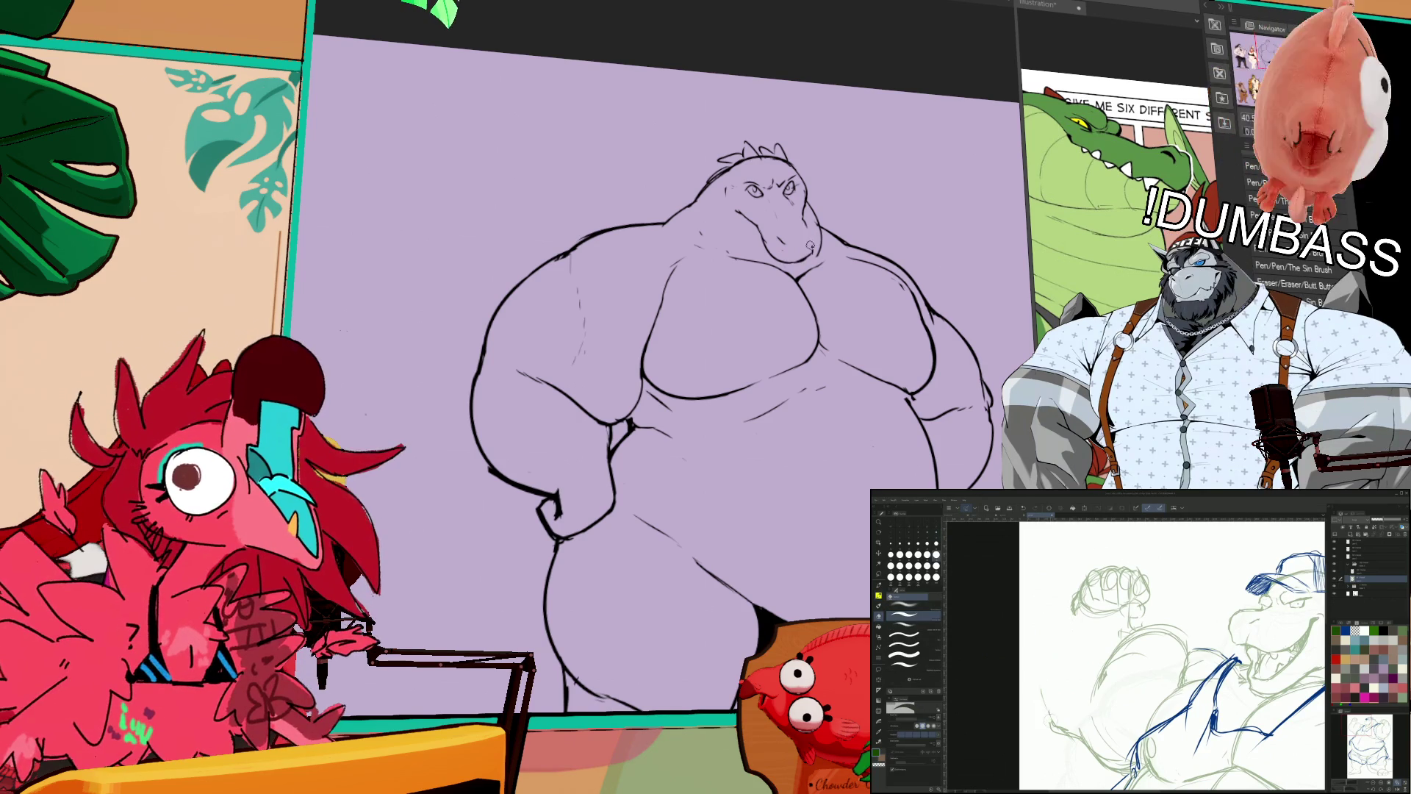
key(e)
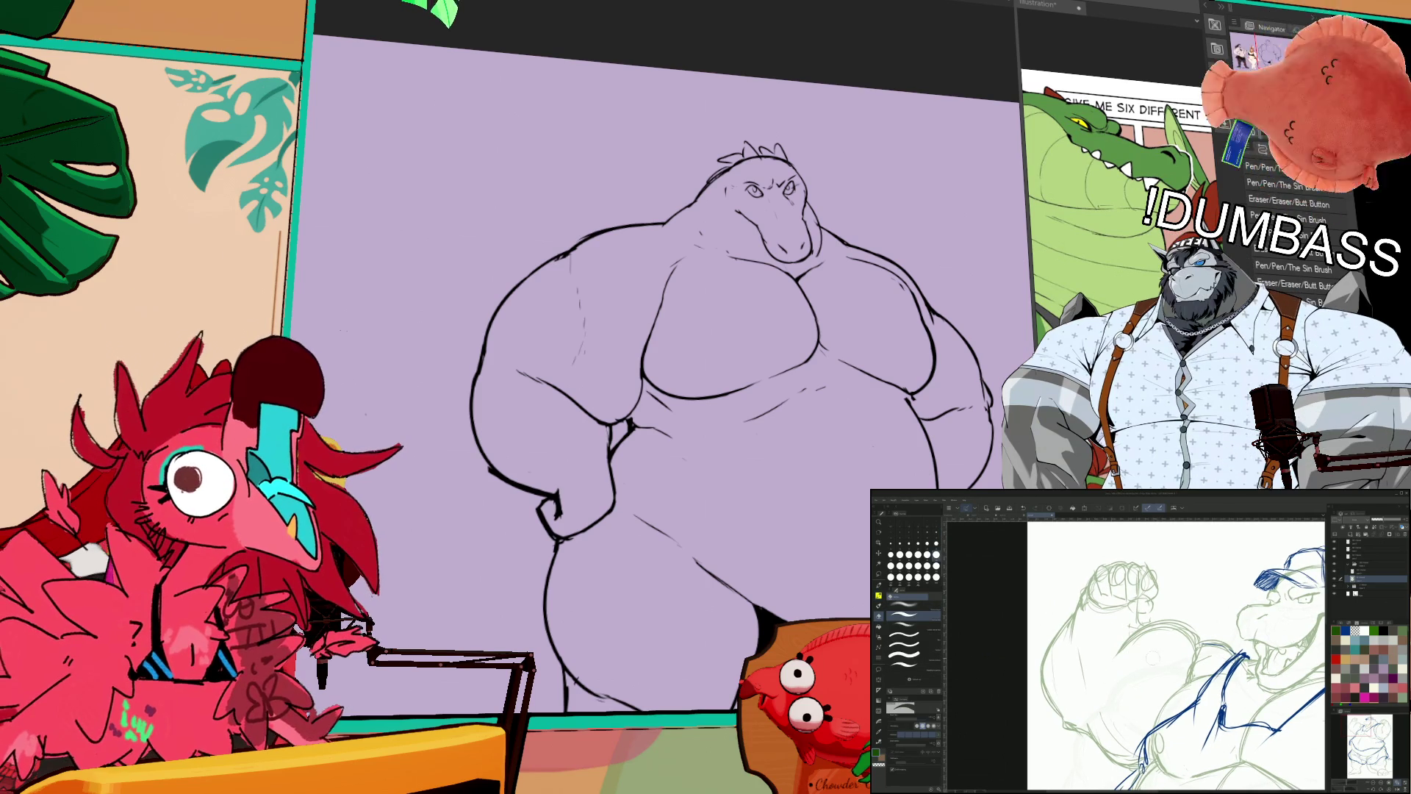
scroll(673, 321, up, 3)
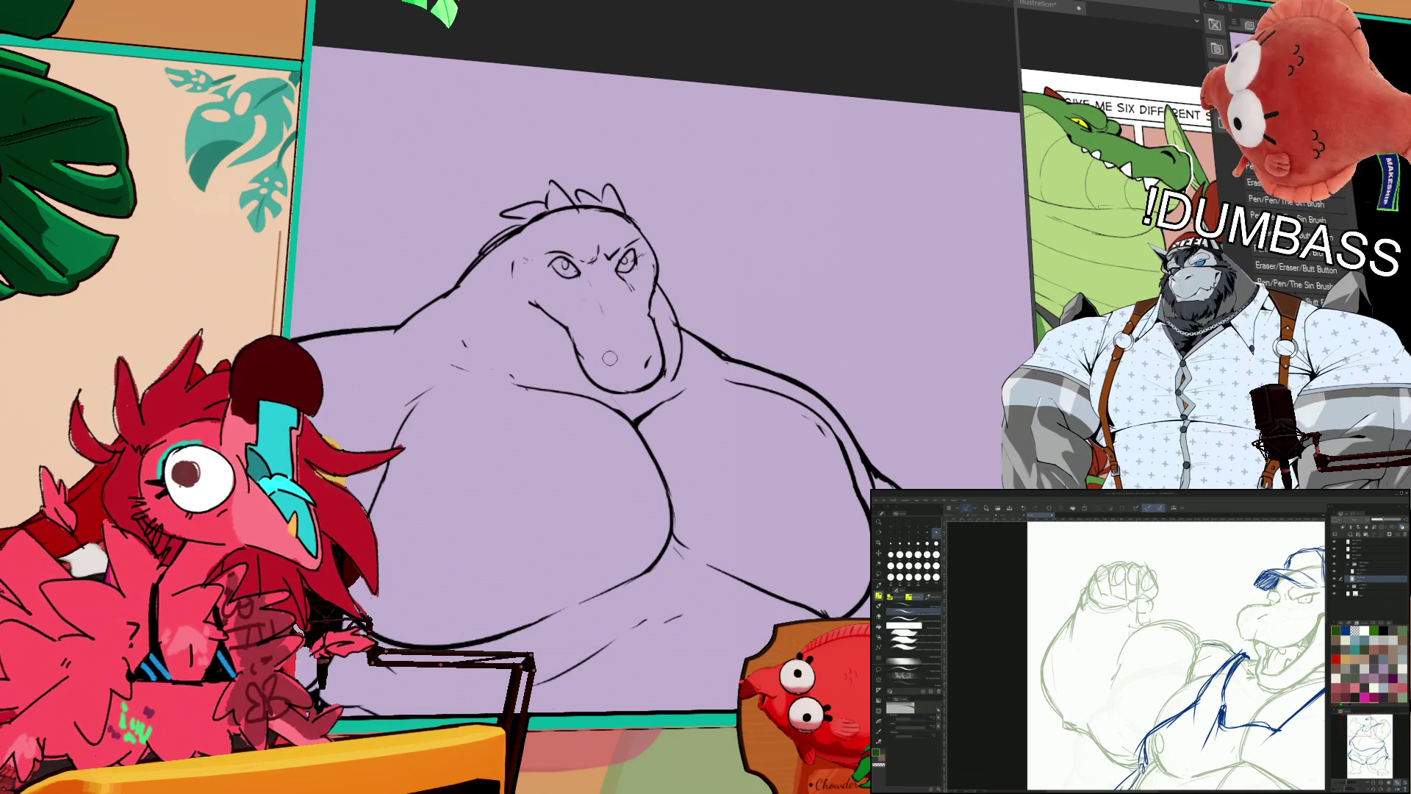
scroll(1159, 654, up, 1)
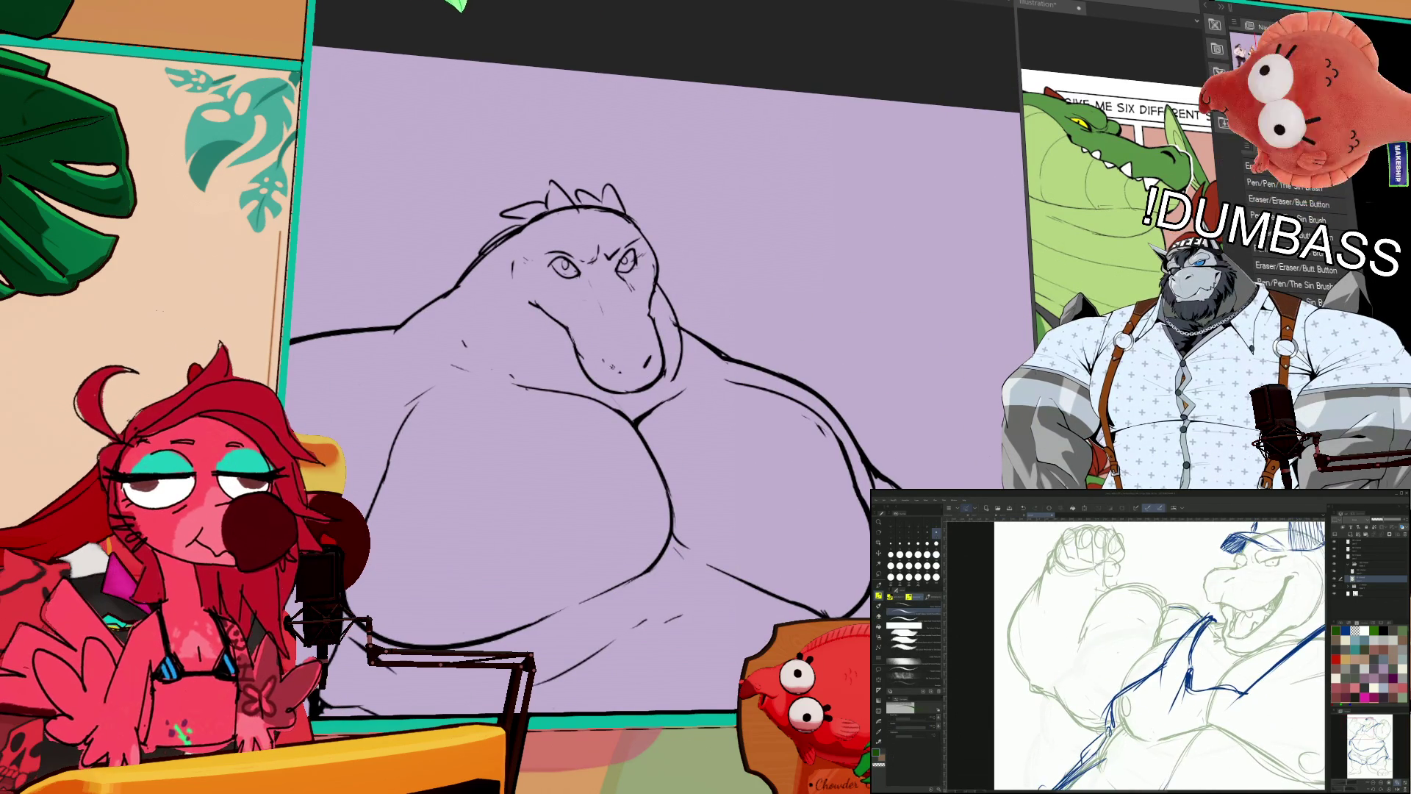
key(ctrl+0)
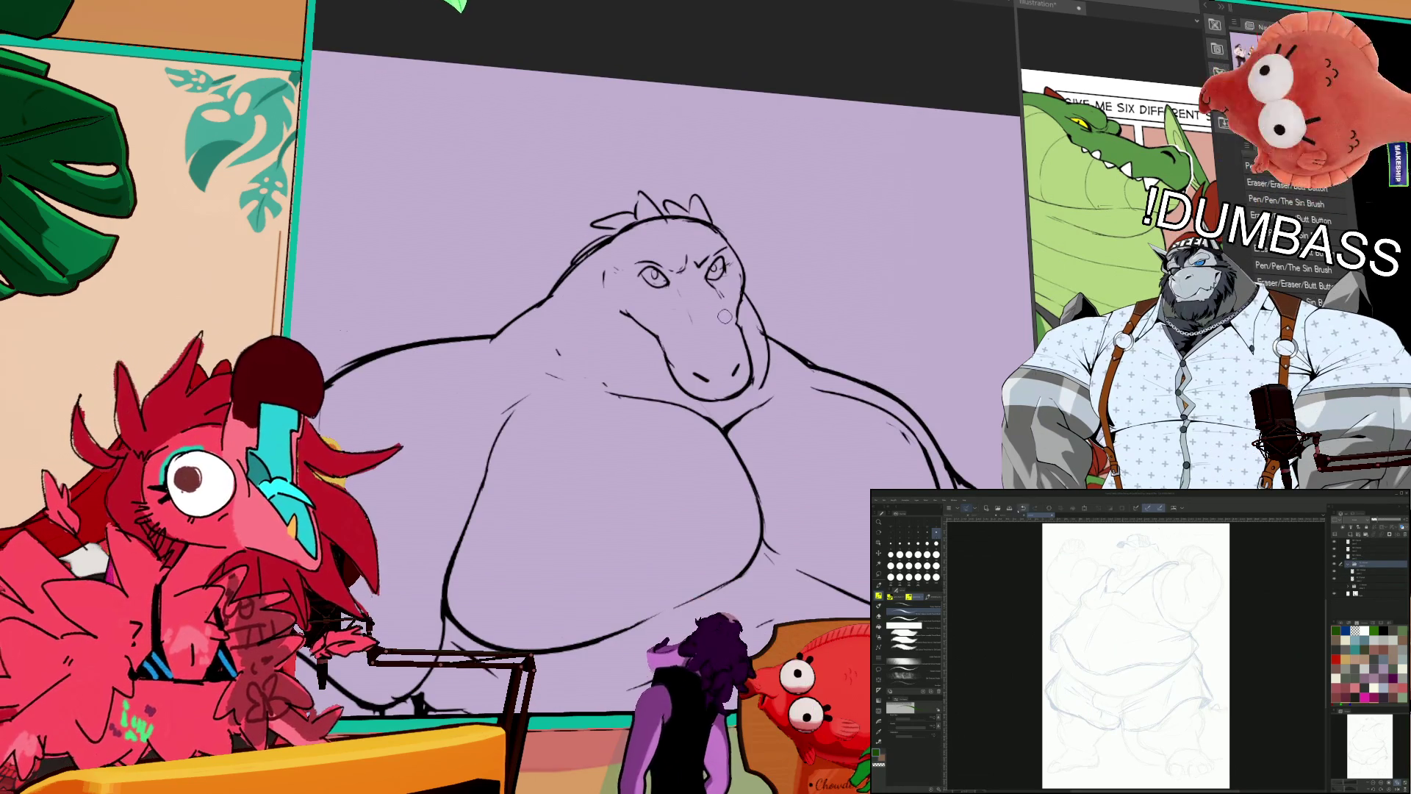
Step: Lasso the crocodile's brow and eyes, move them into place with Ctrl+T, and deselect
mouse_move(737, 257)
mouse_down()
mouse_move(709, 231)
mouse_move(677, 297)
mouse_move(740, 309)
mouse_up()
key(ctrl+t)
key(Return)
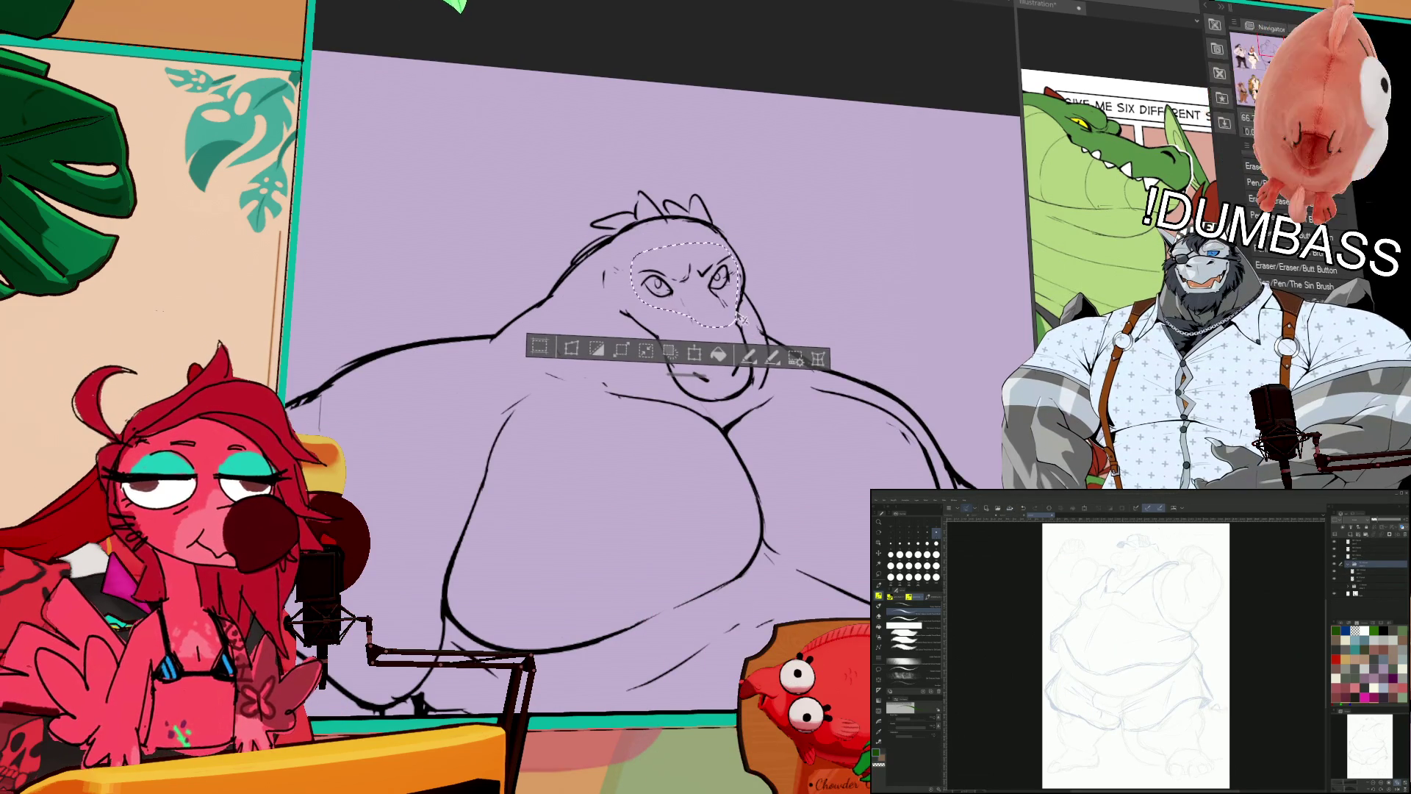
key(ctrl+d)
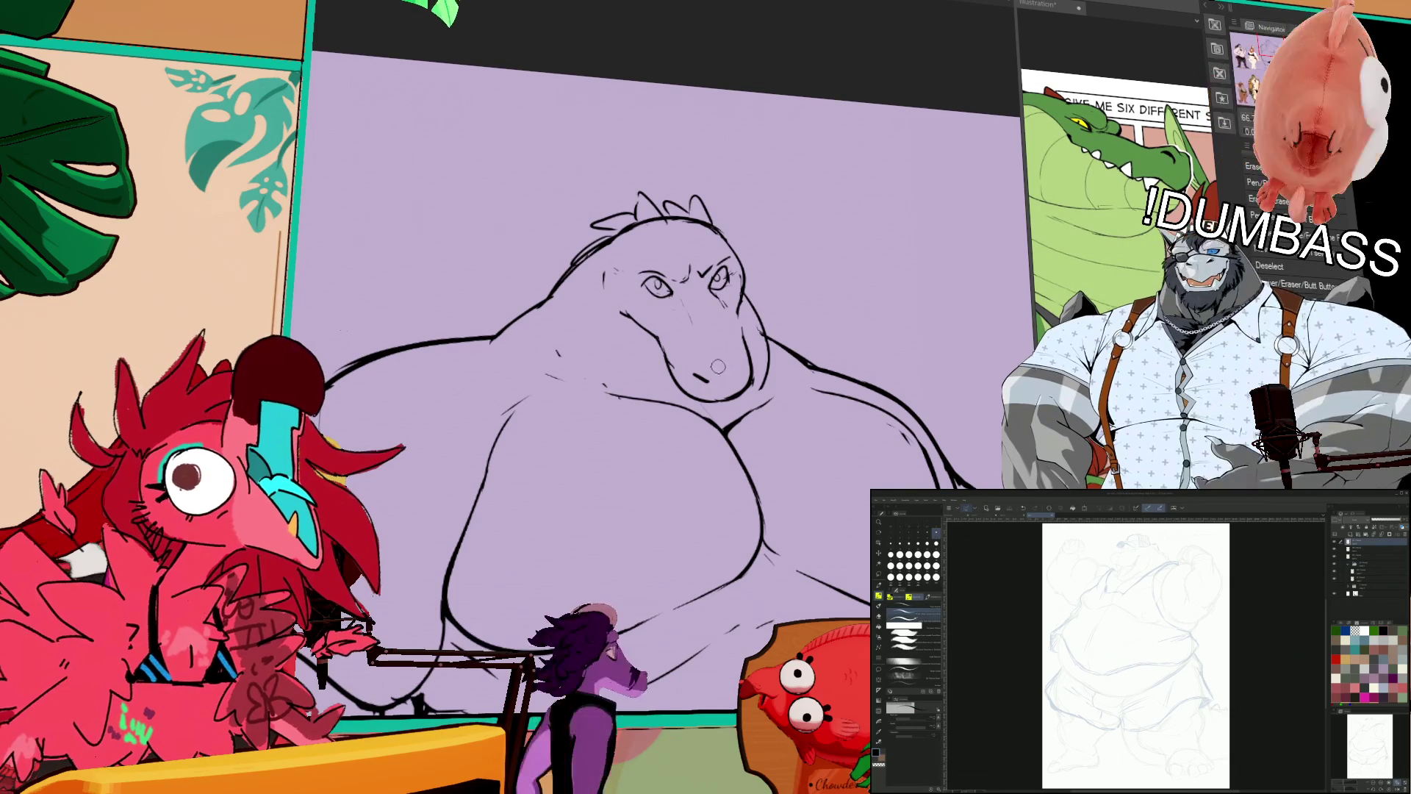
Step: Draw a curved stroke on the sketch, then undo the longer last stroke
mouse_move(1137, 592)
mouse_down()
mouse_move(1115, 651)
mouse_move(1132, 691)
mouse_up()
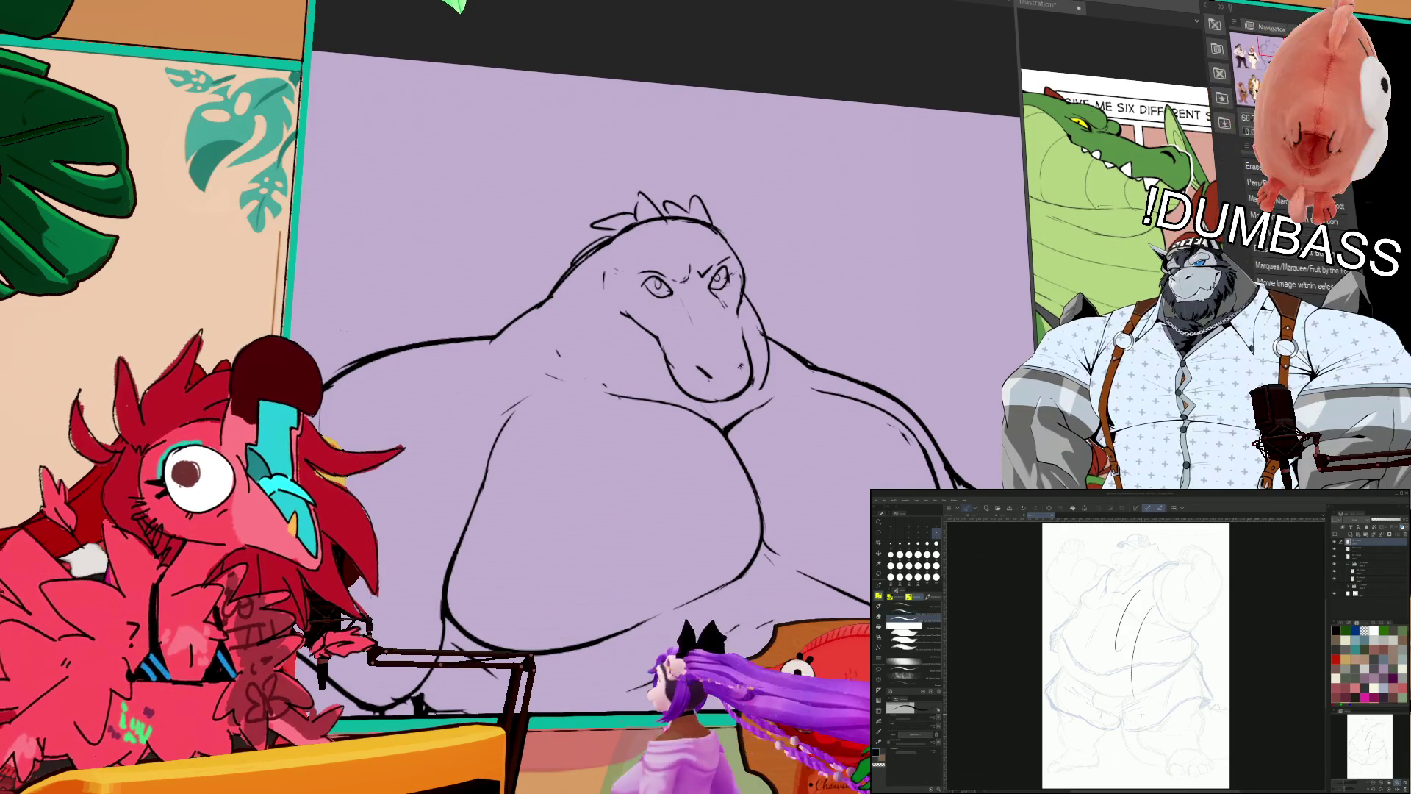
key(ctrl+z)
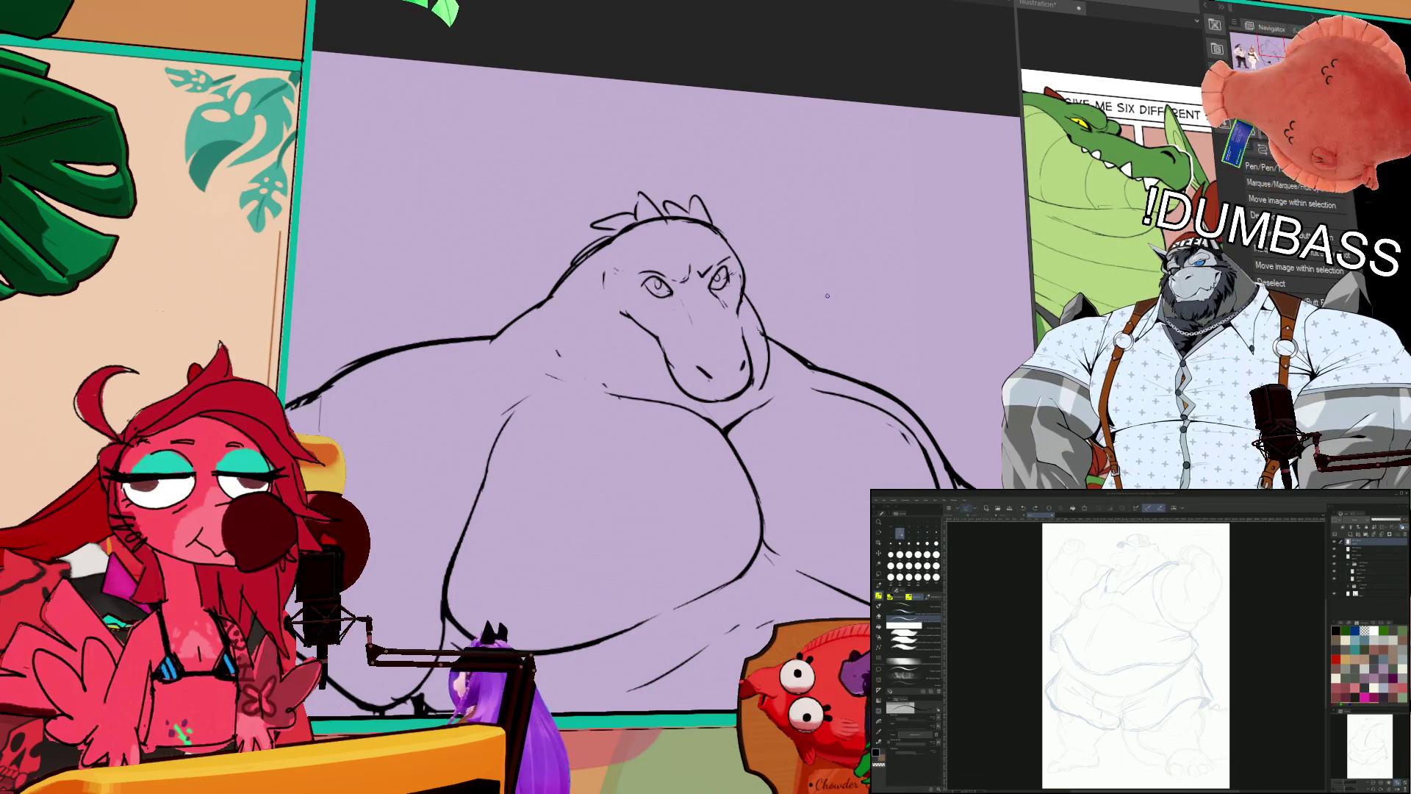
scroll(1136, 684, up, 2)
Step: Zoom into the face and ink the first curved black outline stroke over the pale sketch
scroll(1169, 703, up, 4)
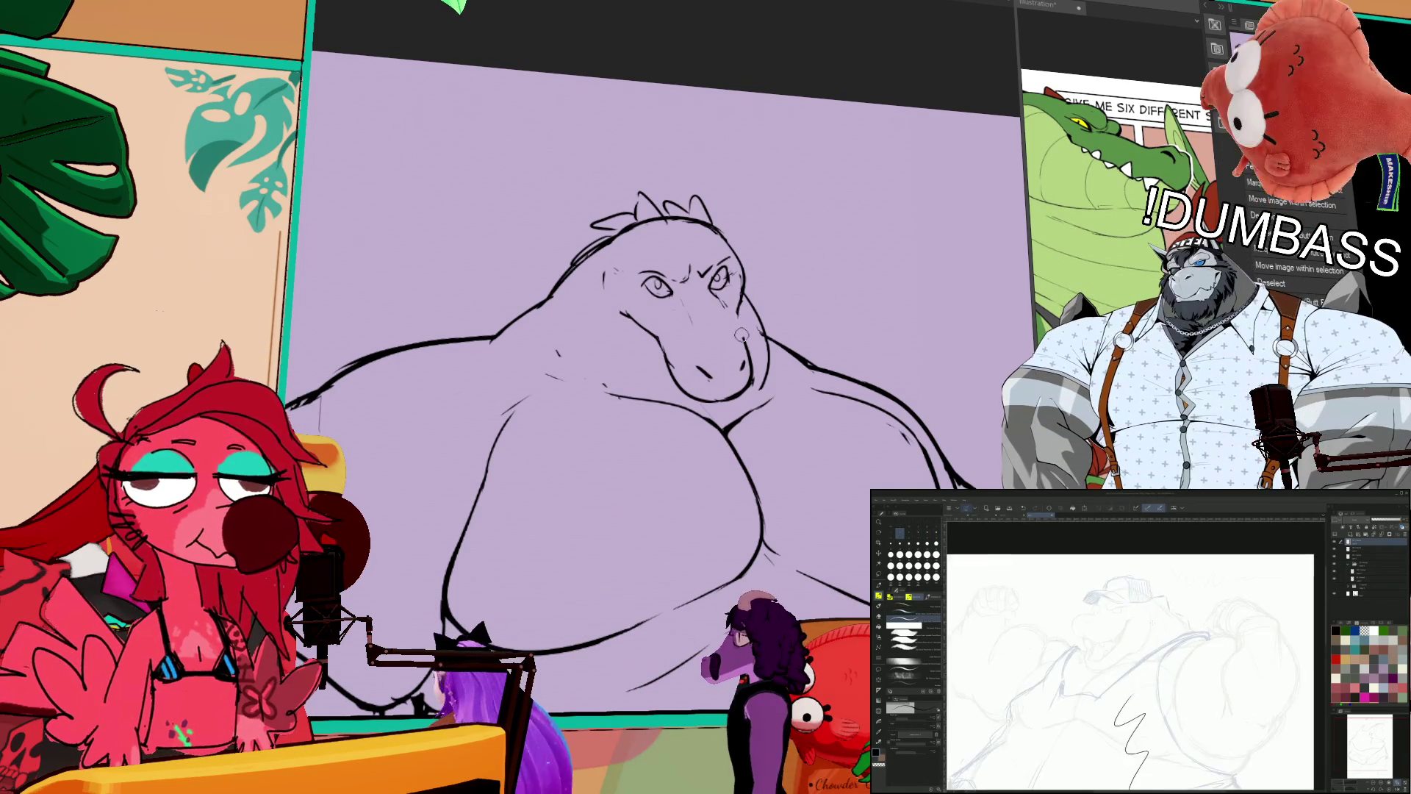
scroll(1165, 619, up, 2)
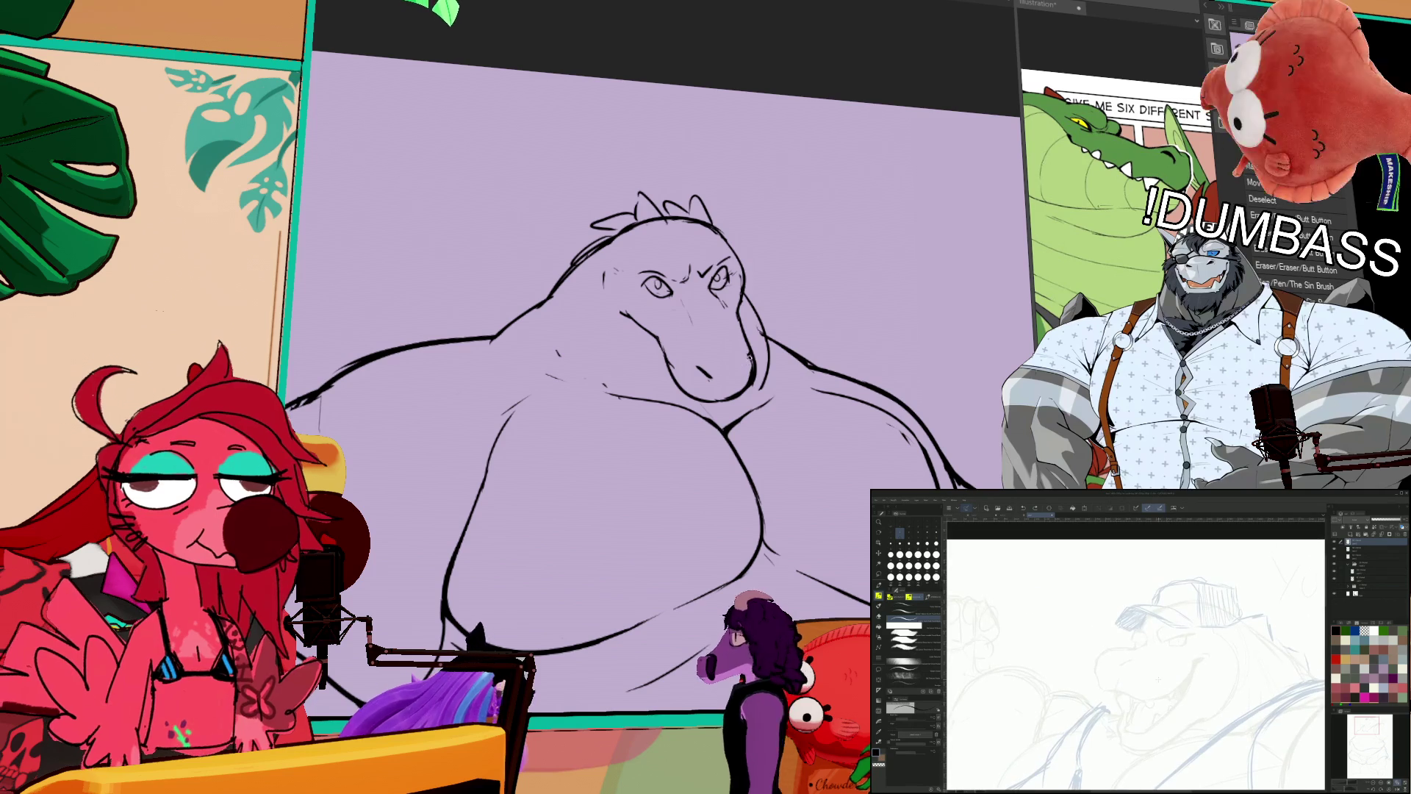
scroll(1207, 625, up, 4)
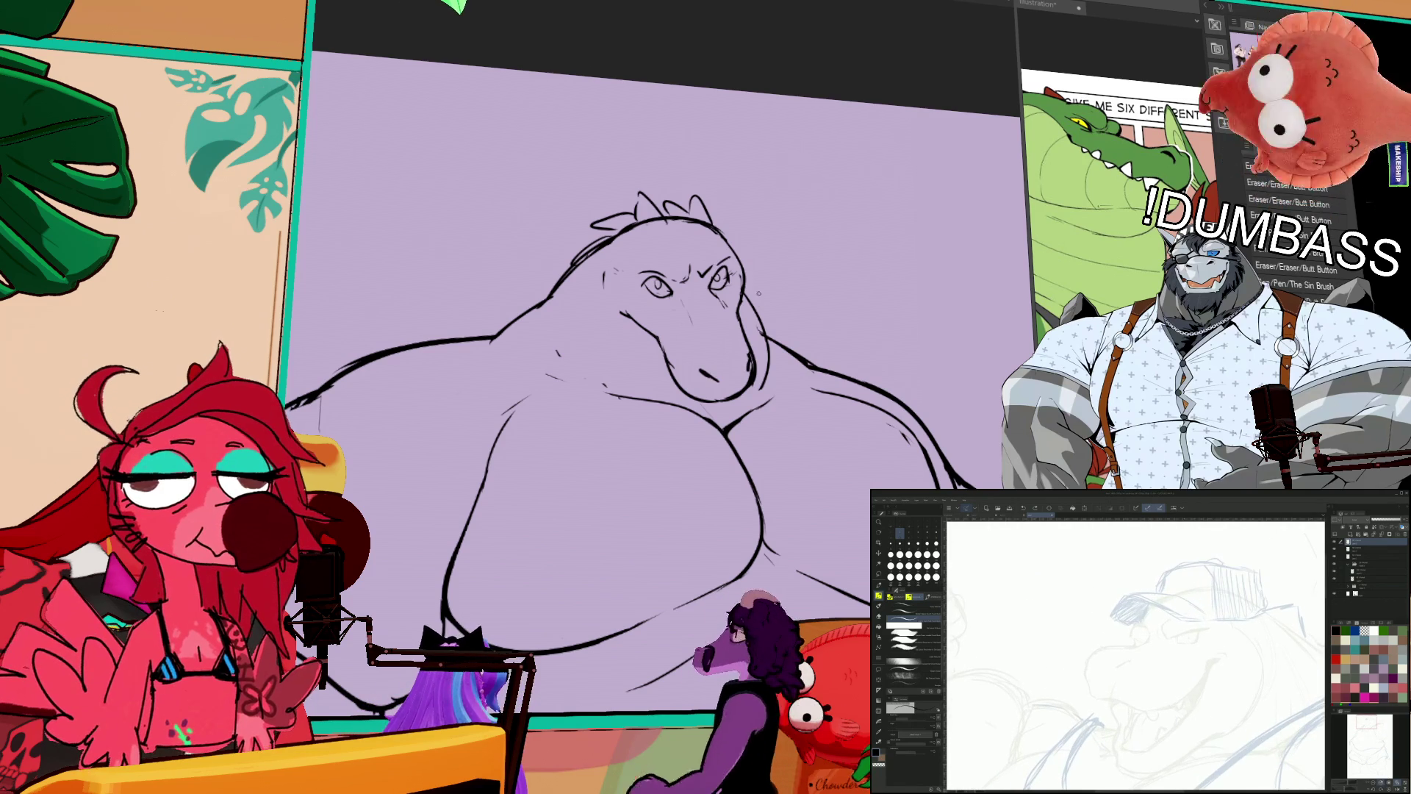
scroll(1207, 625, down, 3)
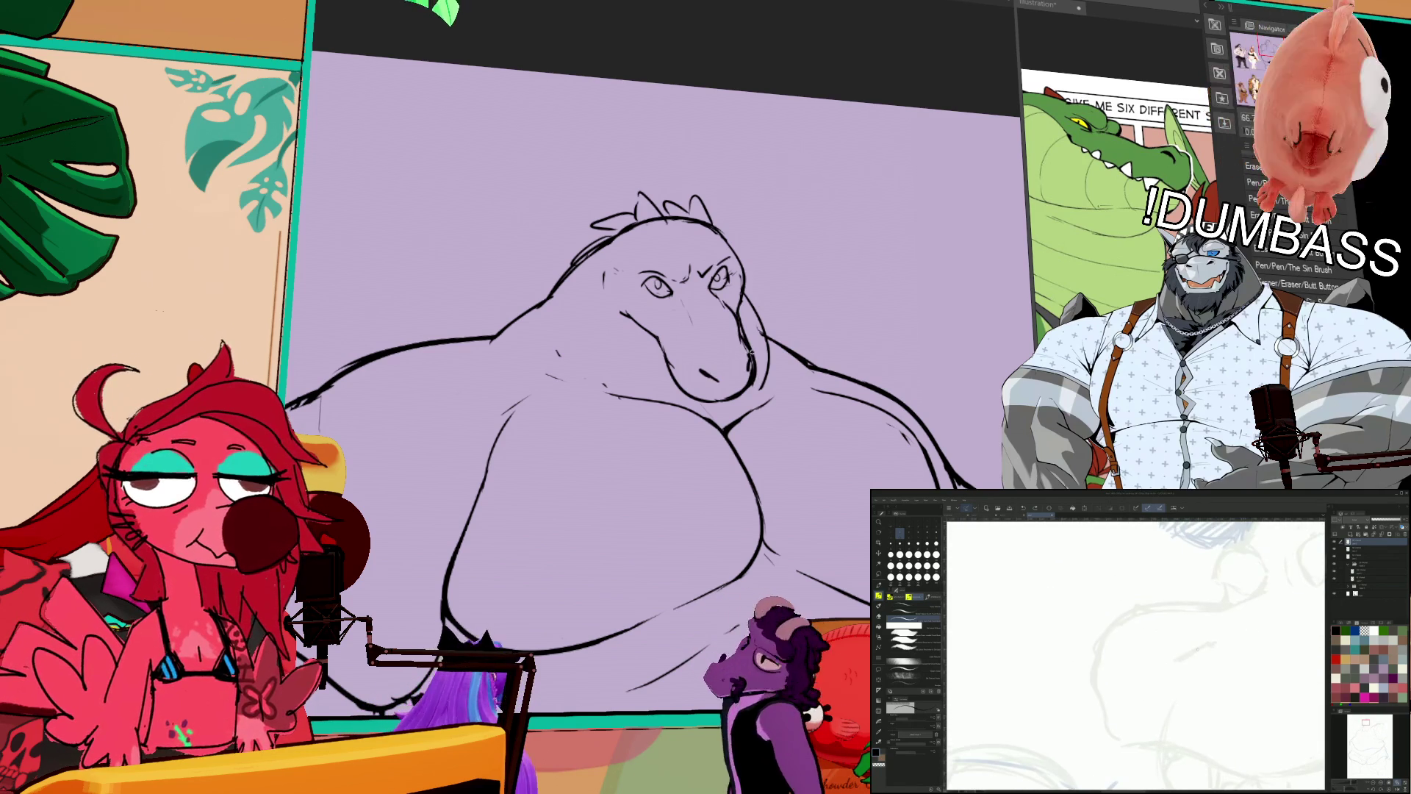
drag(1143, 595, 1094, 665)
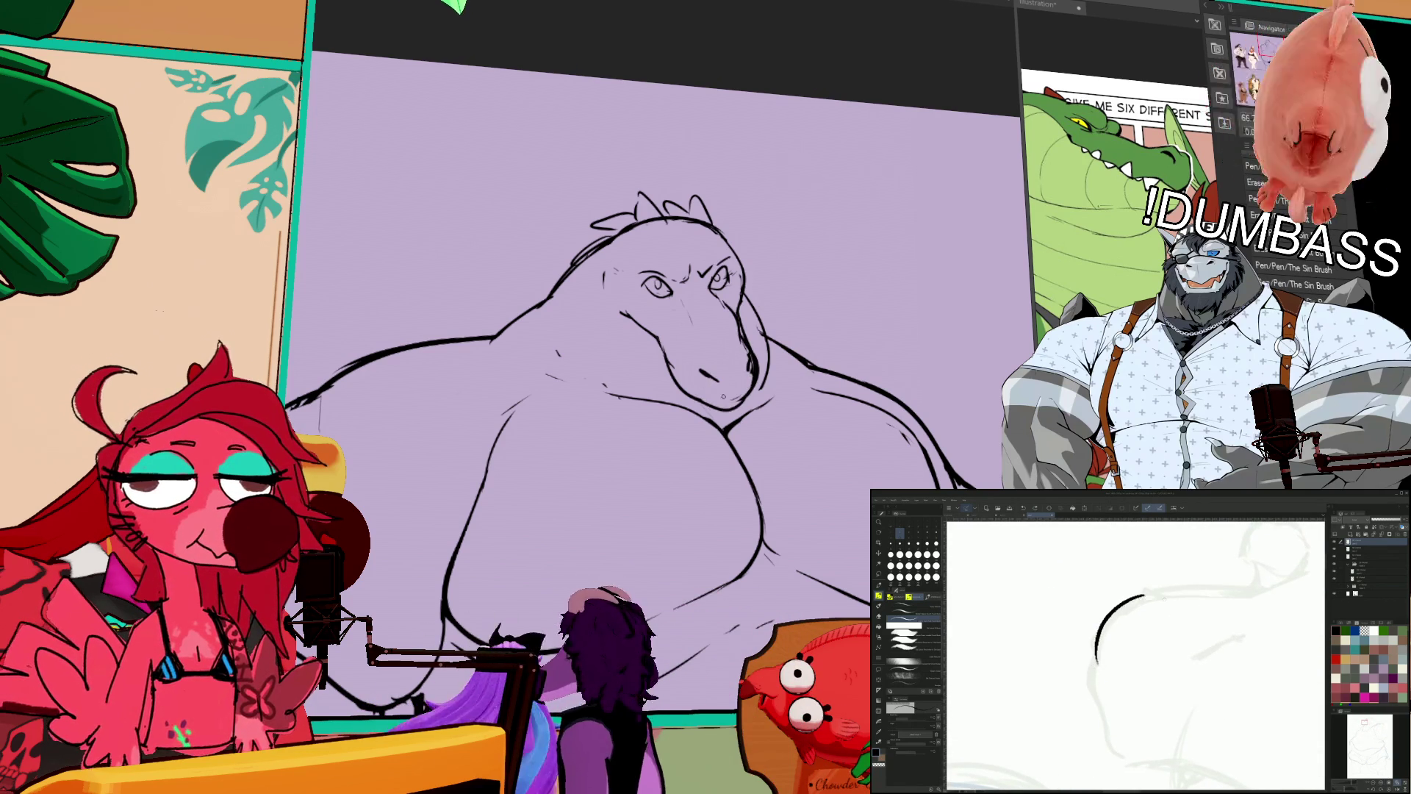
Step: Redraw the curved head outline stroke and extend it up to the right
key(ctrl+z)
drag(1172, 528, 1086, 606)
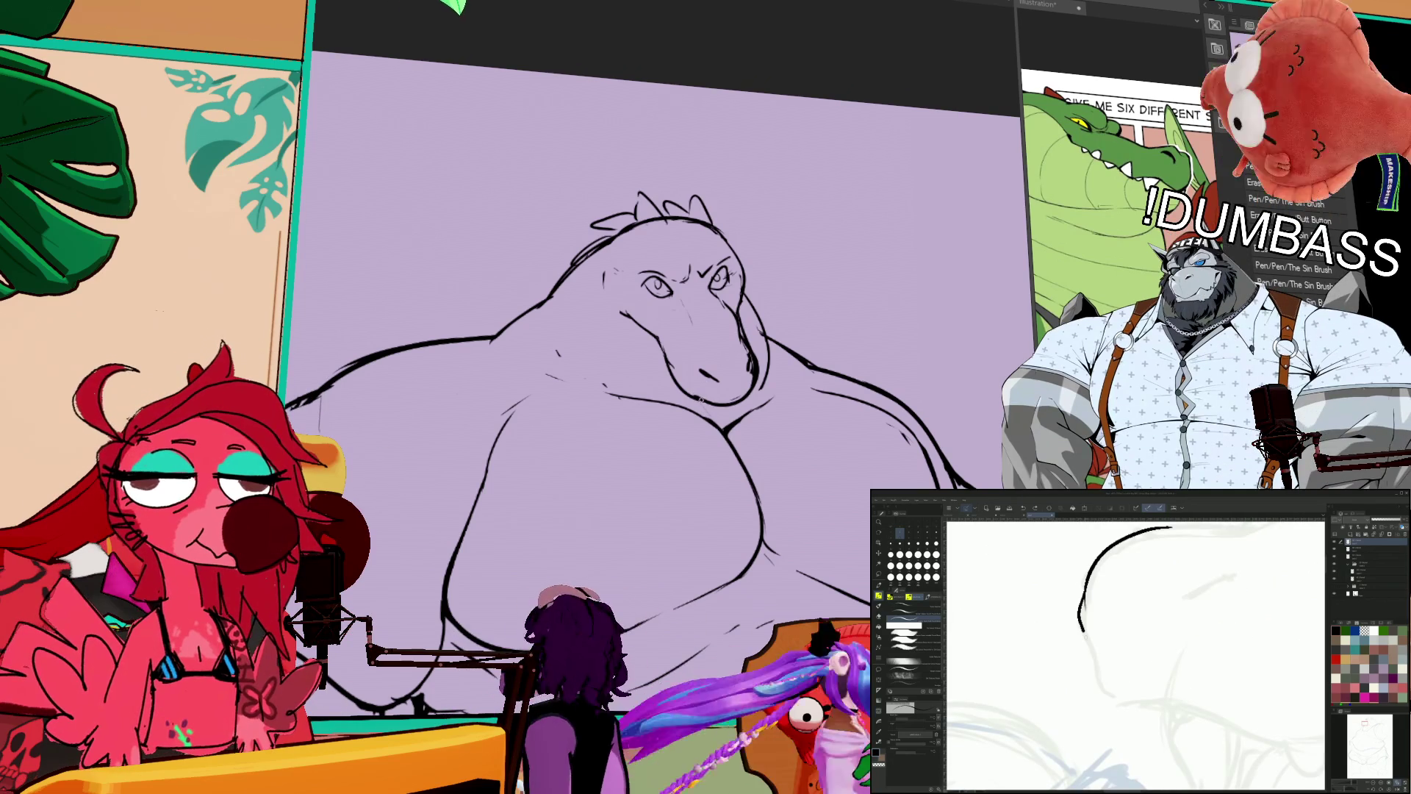
scroll(1135, 654, up, 3)
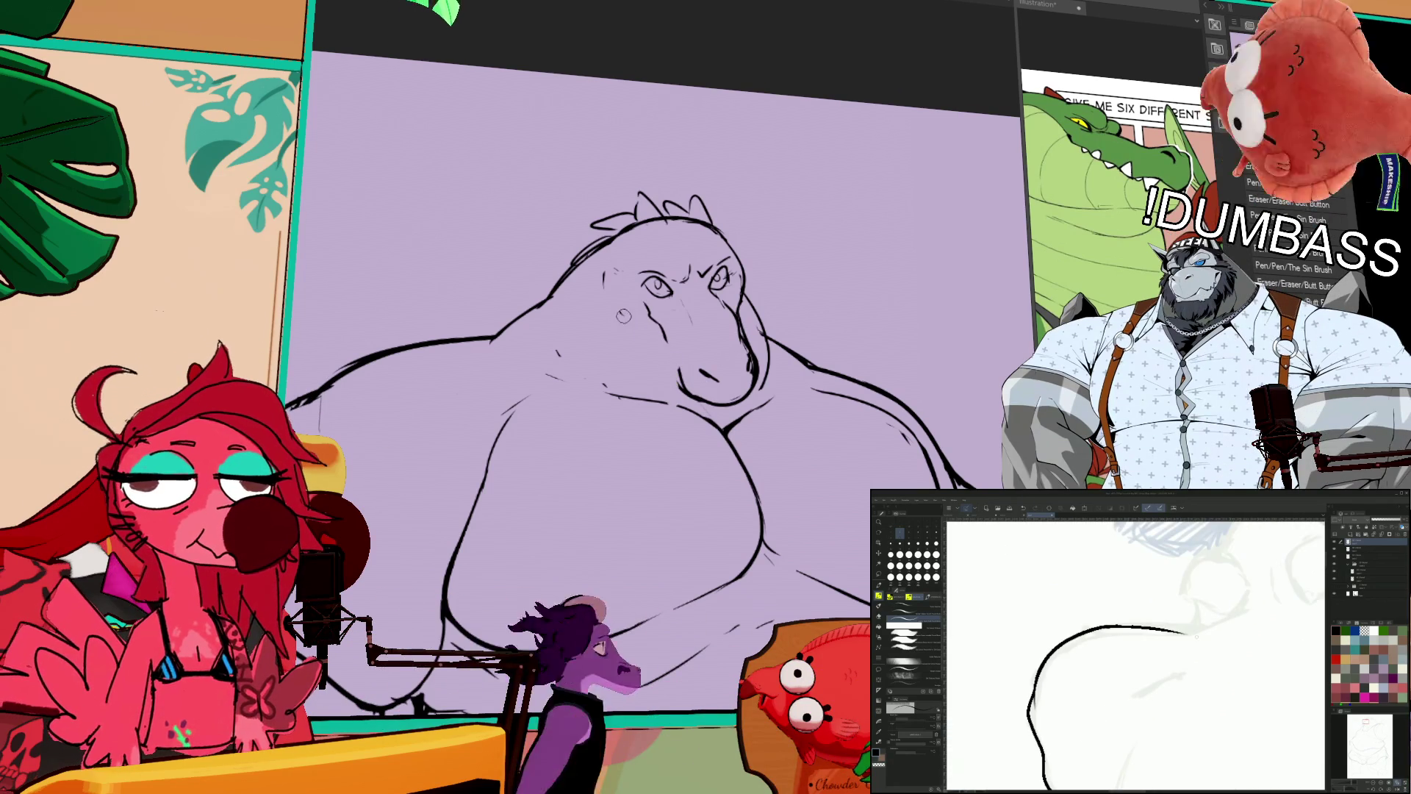
mouse_move(1121, 626)
mouse_down()
mouse_move(1244, 610)
mouse_move(1146, 659)
mouse_up()
scroll(1135, 654, up, 2)
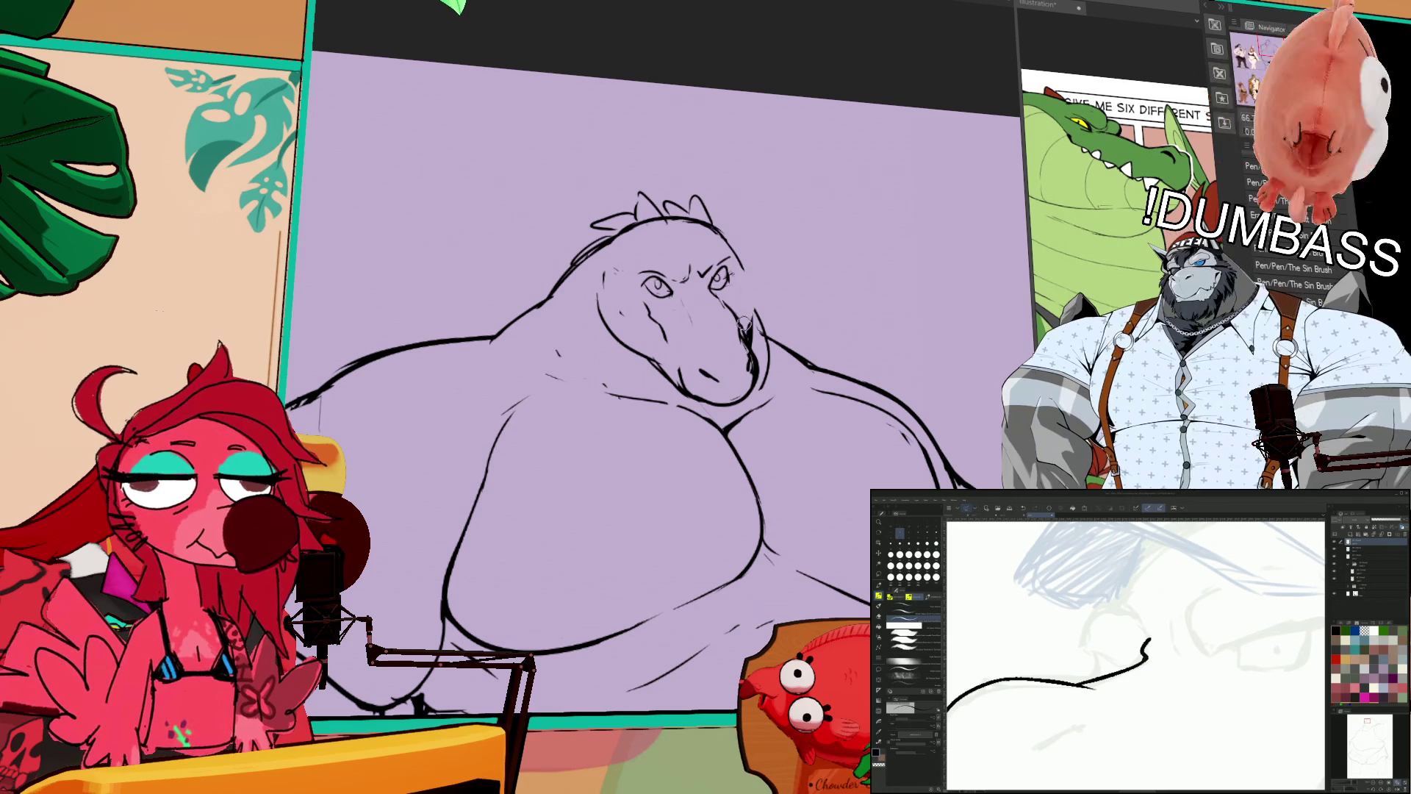
Step: Erase stray marks near the cheek, then add a short cheek line and a small head detail mark
mouse_move(635, 313)
mouse_down()
mouse_move(625, 301)
mouse_move(671, 362)
mouse_up()
drag(741, 316, 742, 327)
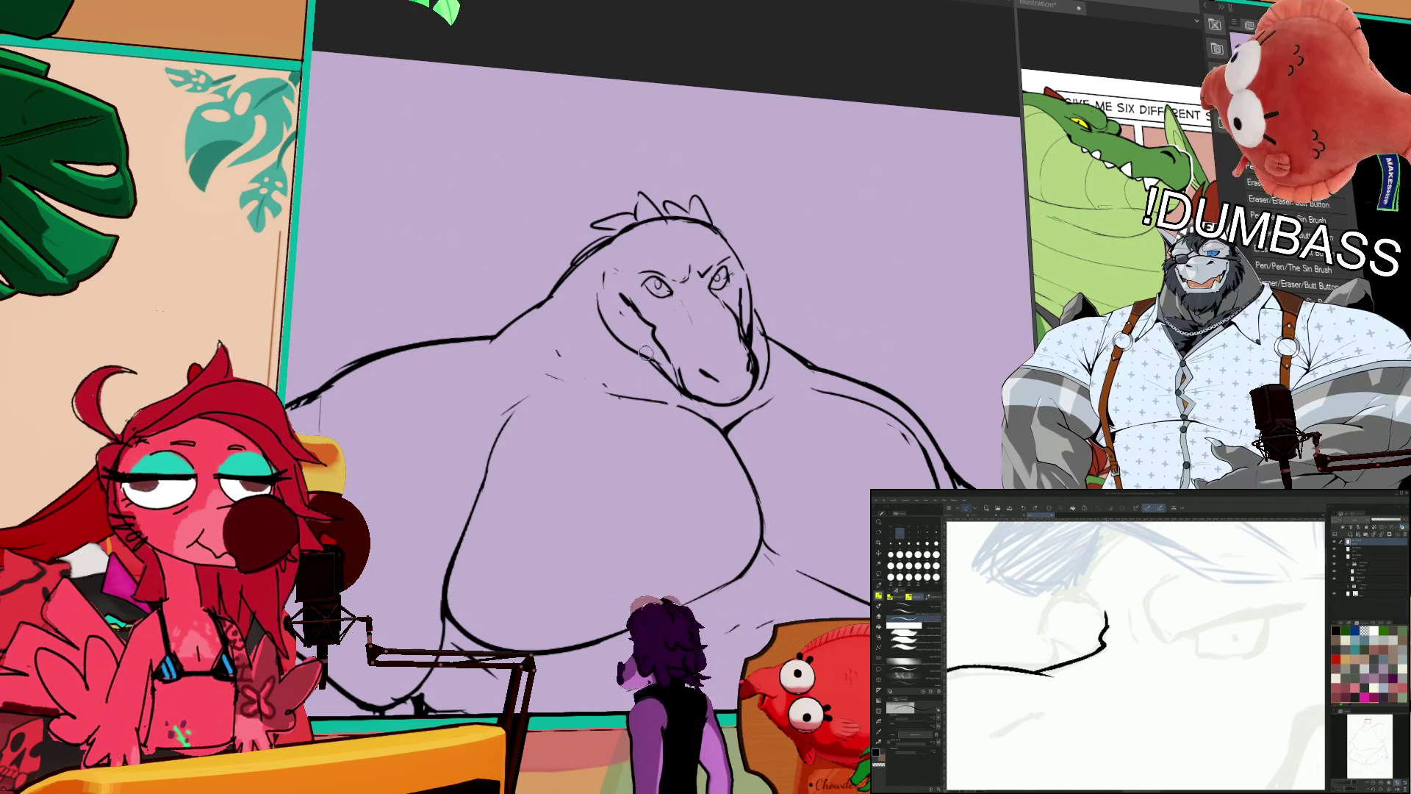
drag(604, 330, 626, 351)
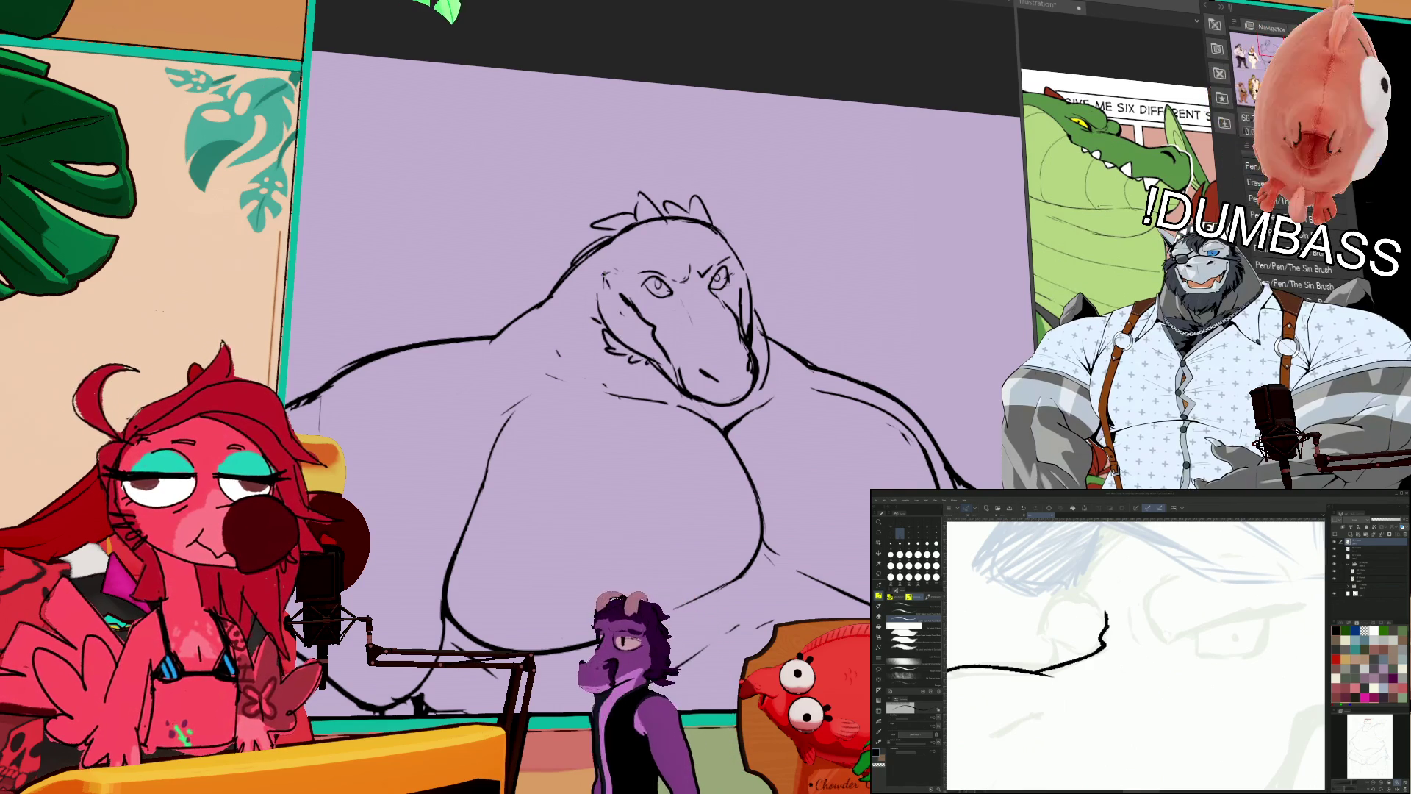
drag(665, 230, 668, 232)
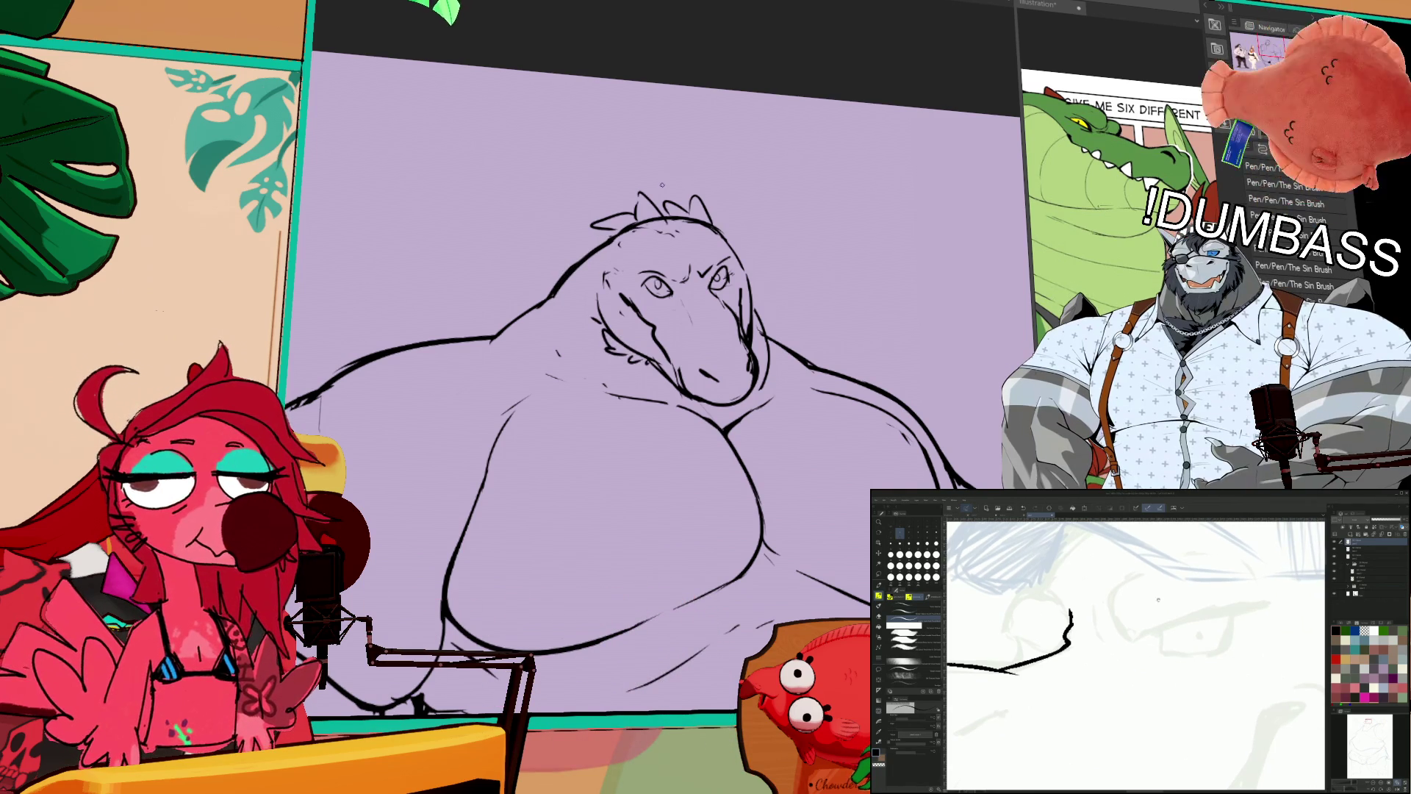
Step: Bring the head back into view and draw a thin line under the chin
drag(801, 388, 795, 351)
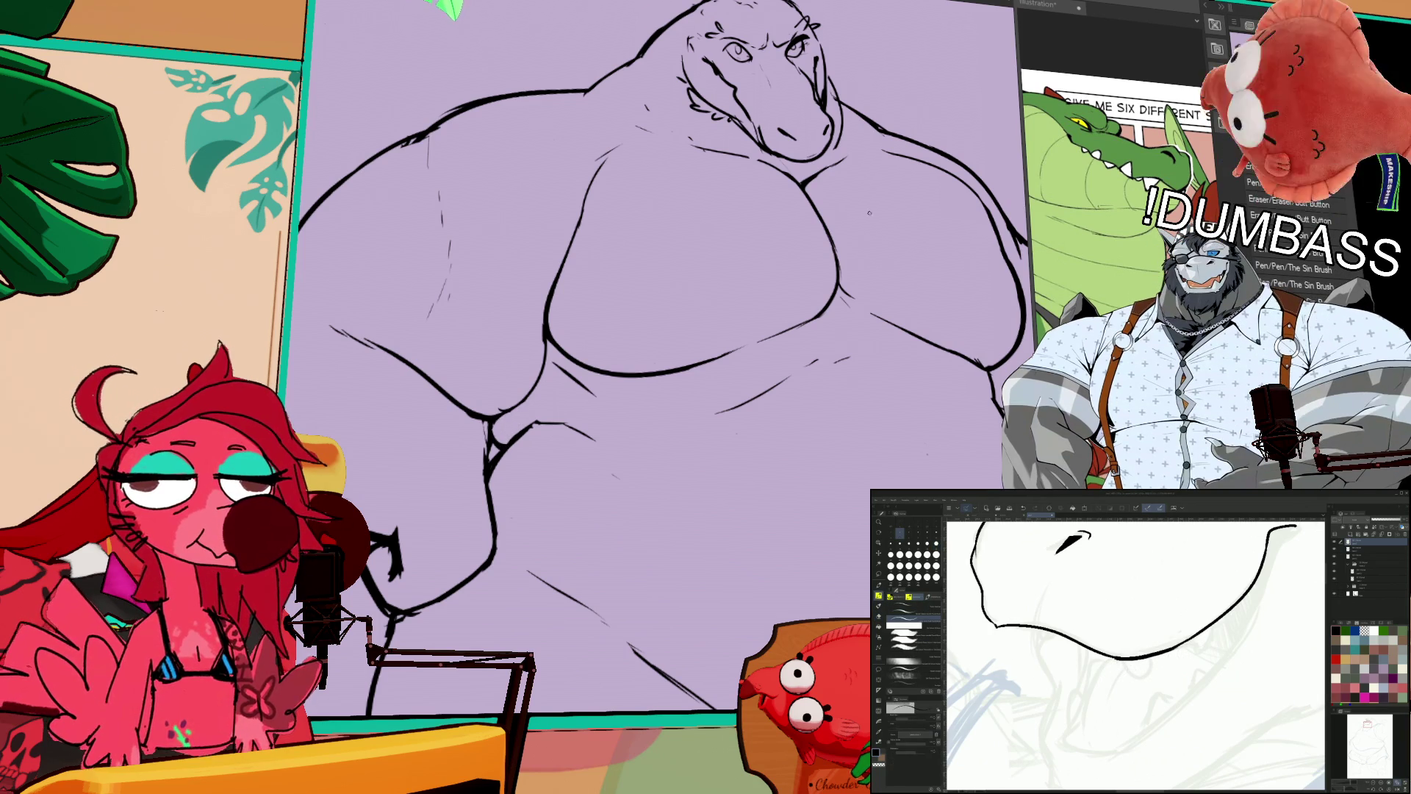
drag(977, 211, 897, 230)
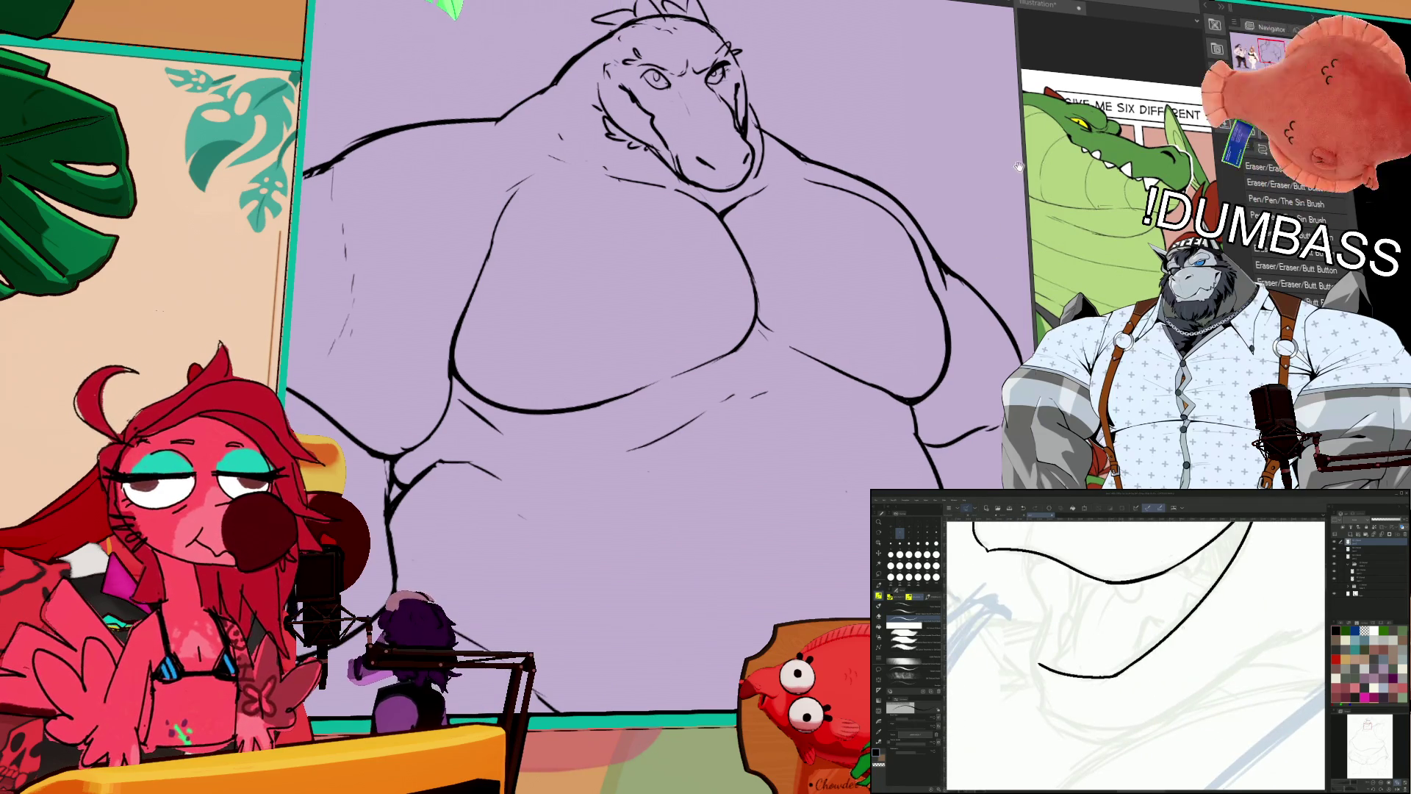
drag(895, 228, 893, 323)
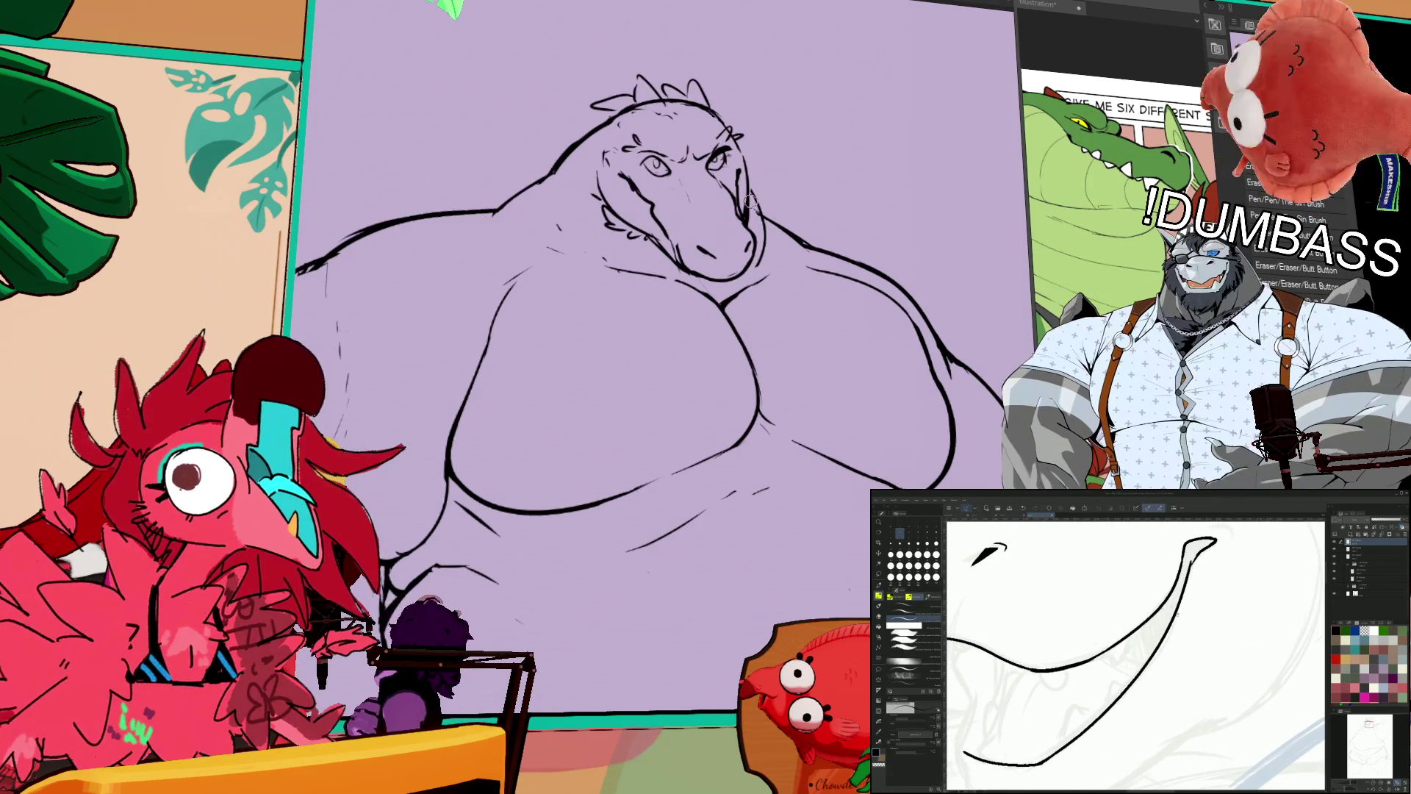
drag(725, 281, 609, 241)
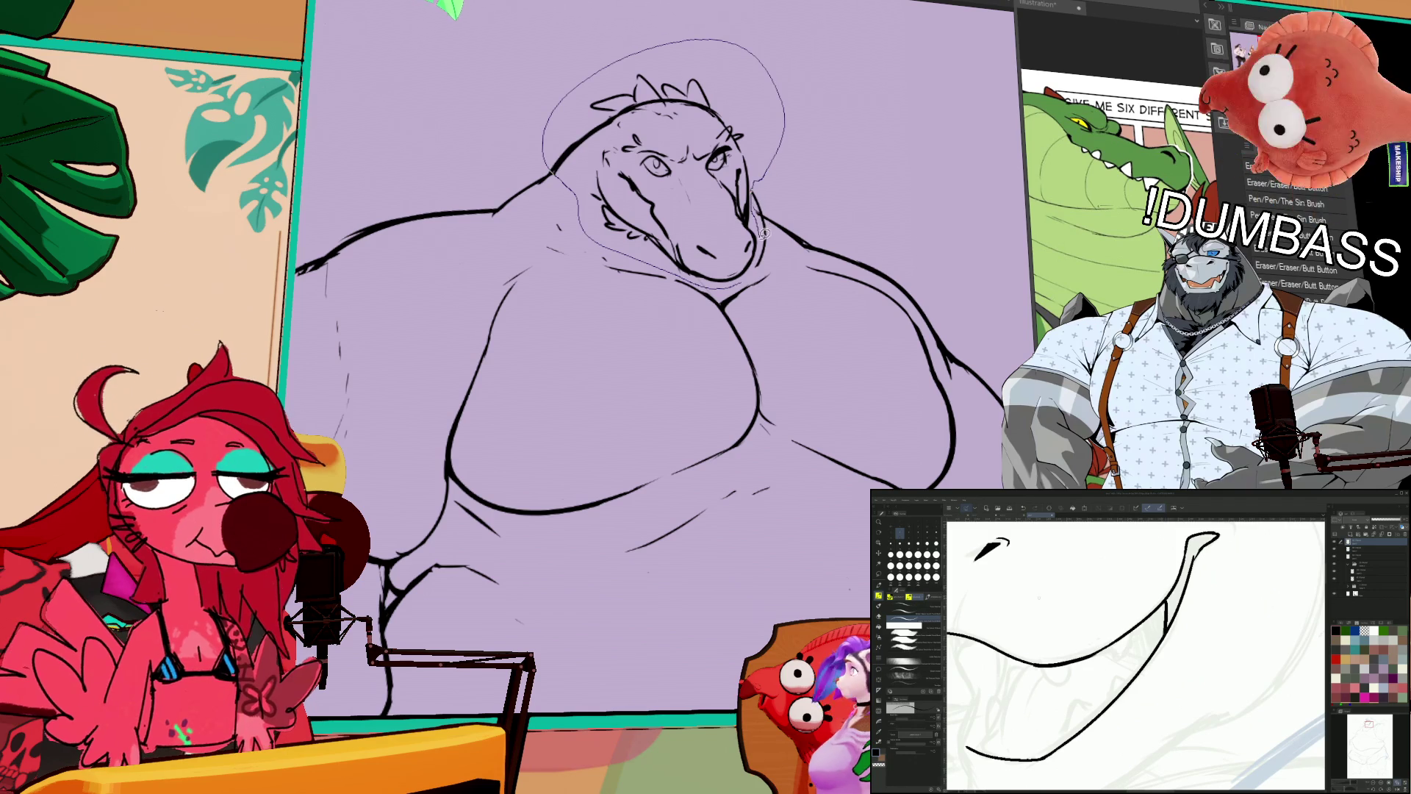
Step: Lasso the head lineart and shift it slightly up and left
drag(763, 233, 756, 237)
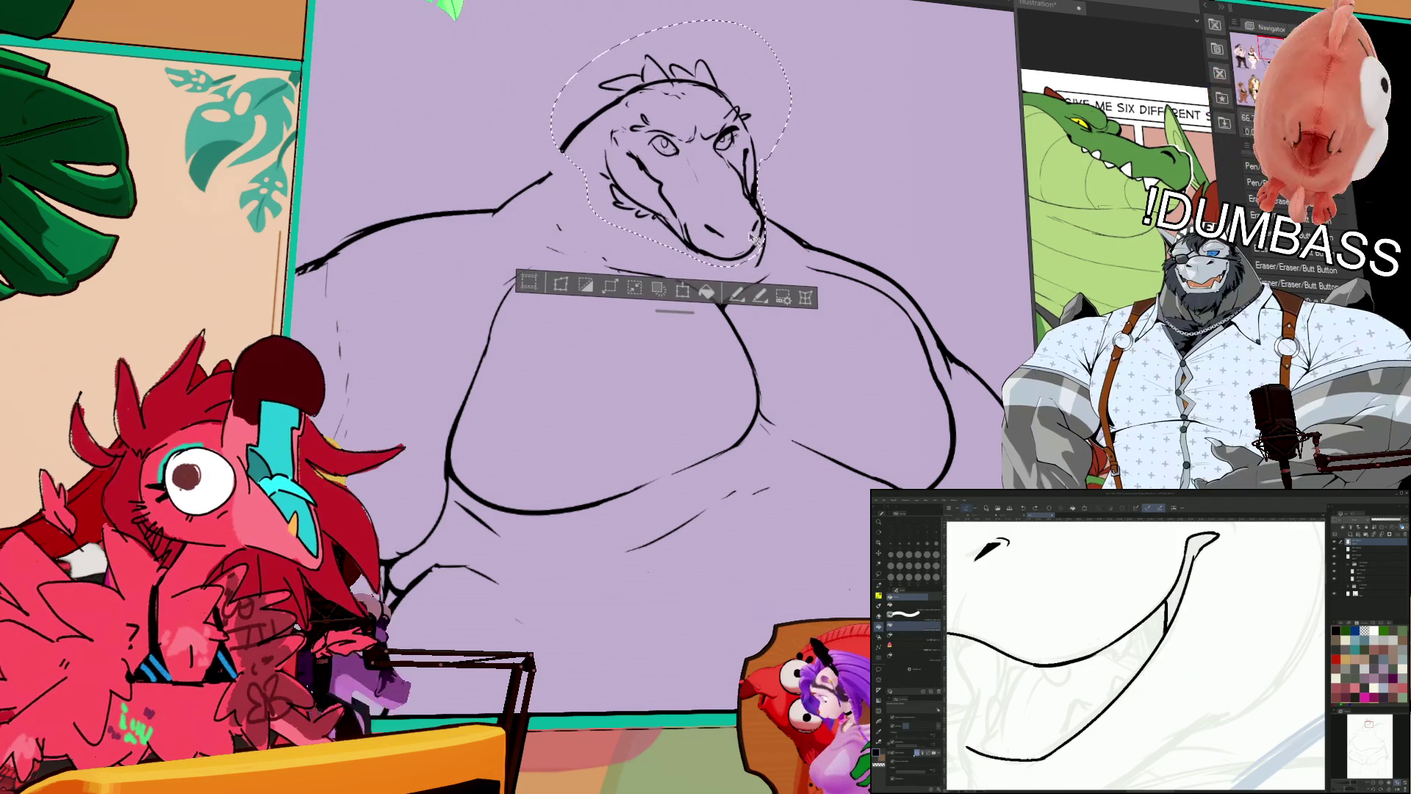
drag(724, 233, 714, 227)
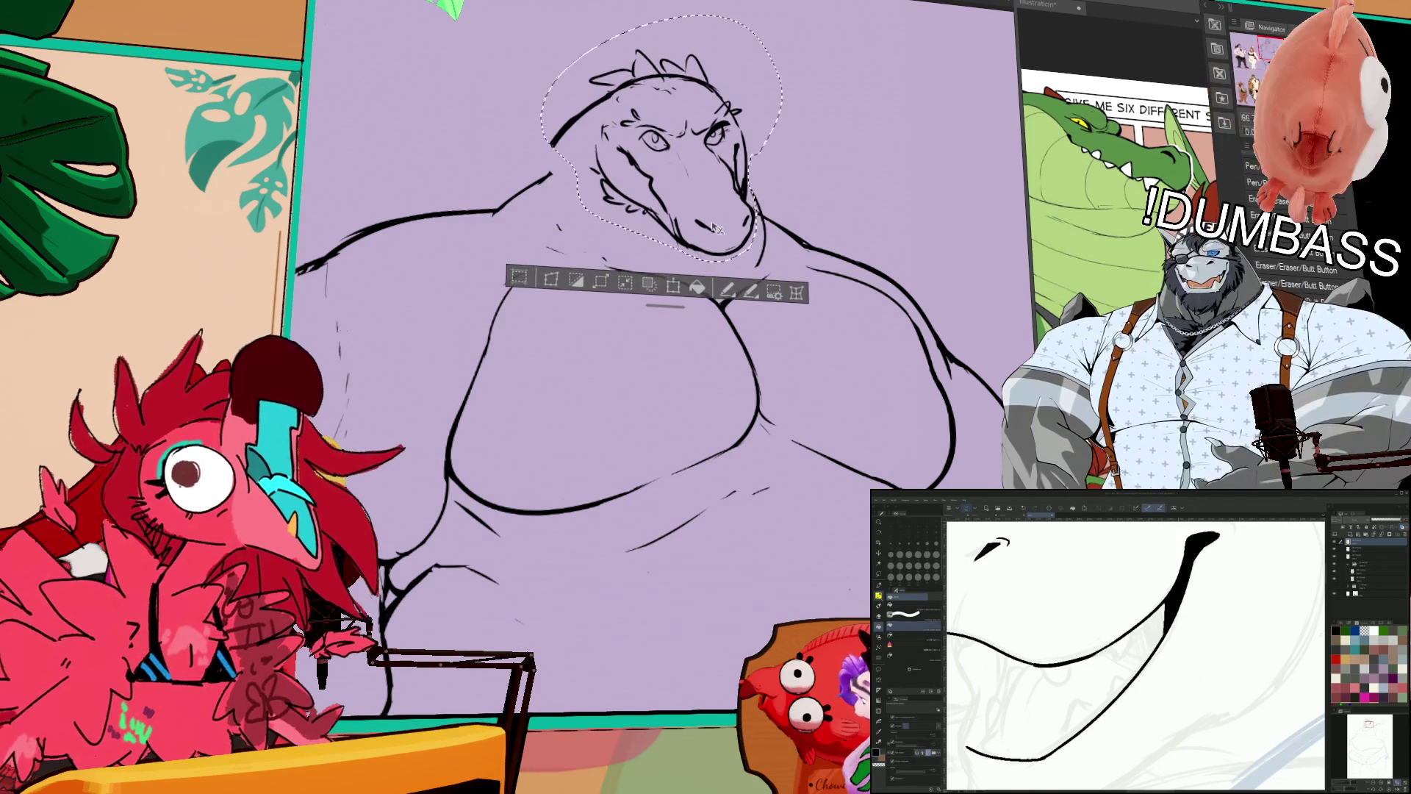
key(ctrl+d)
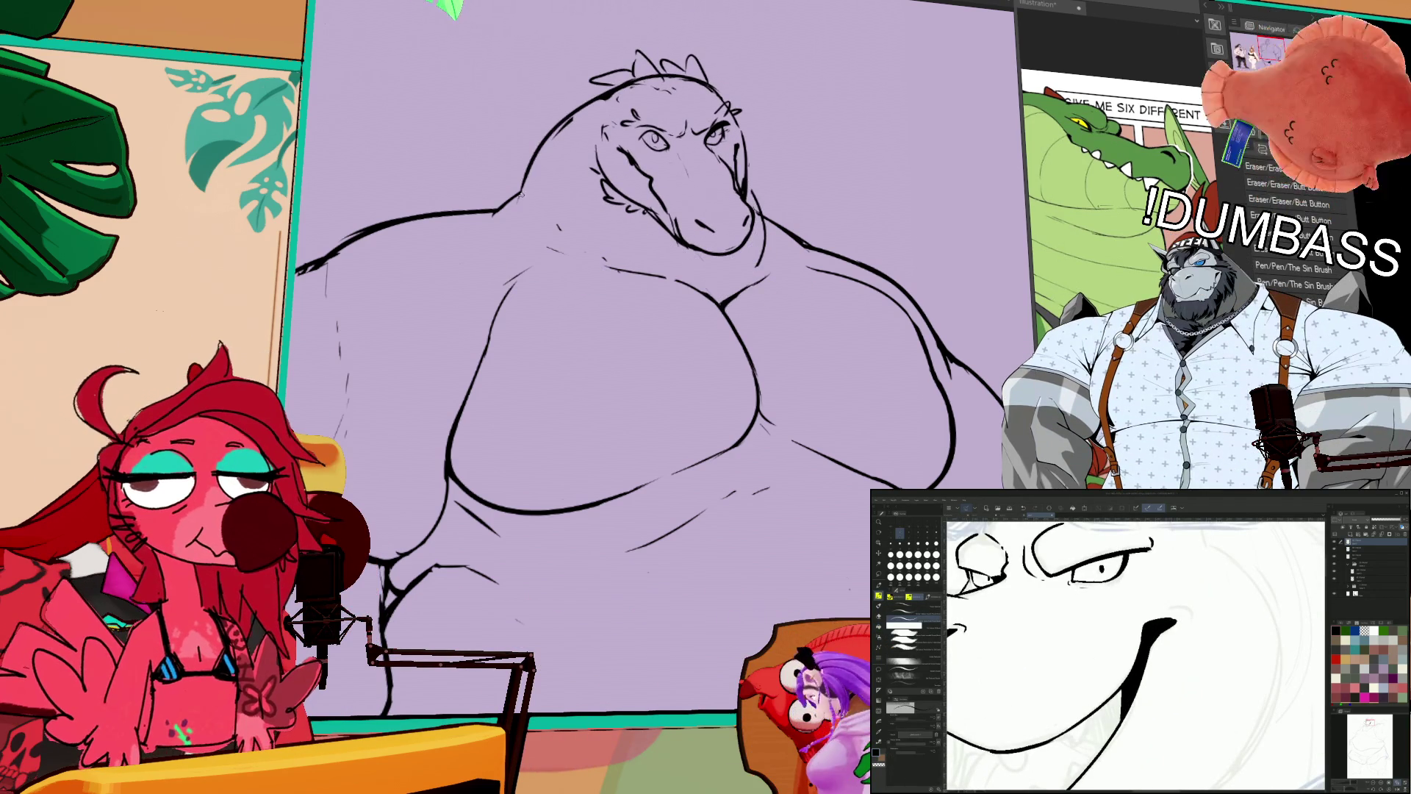
Step: Extend the head and neck outline beside the jaw and erase part of the jaw line
mouse_move(741, 116)
mouse_down()
mouse_move(788, 215)
mouse_move(768, 278)
mouse_up()
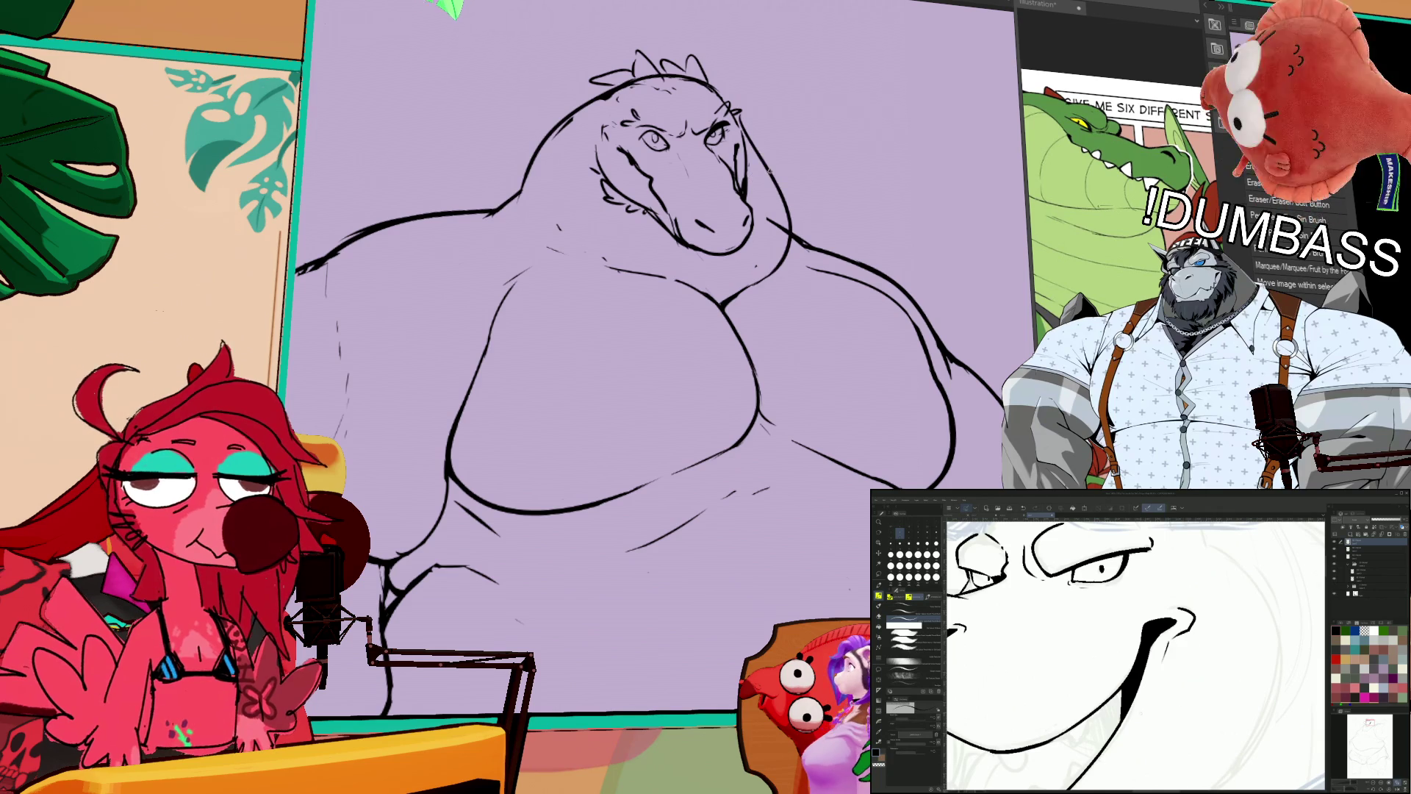
drag(745, 158, 742, 196)
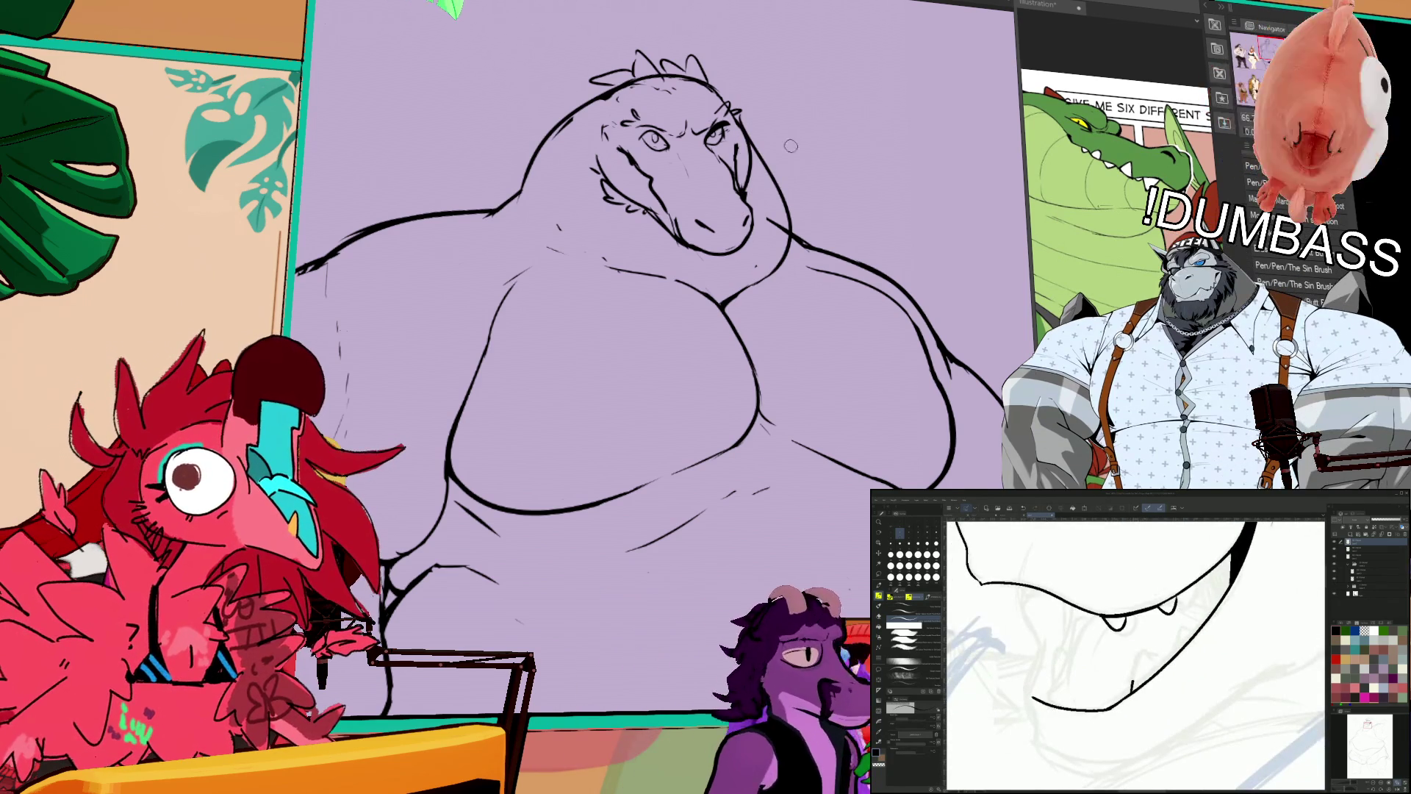
scroll(778, 252, up, 2)
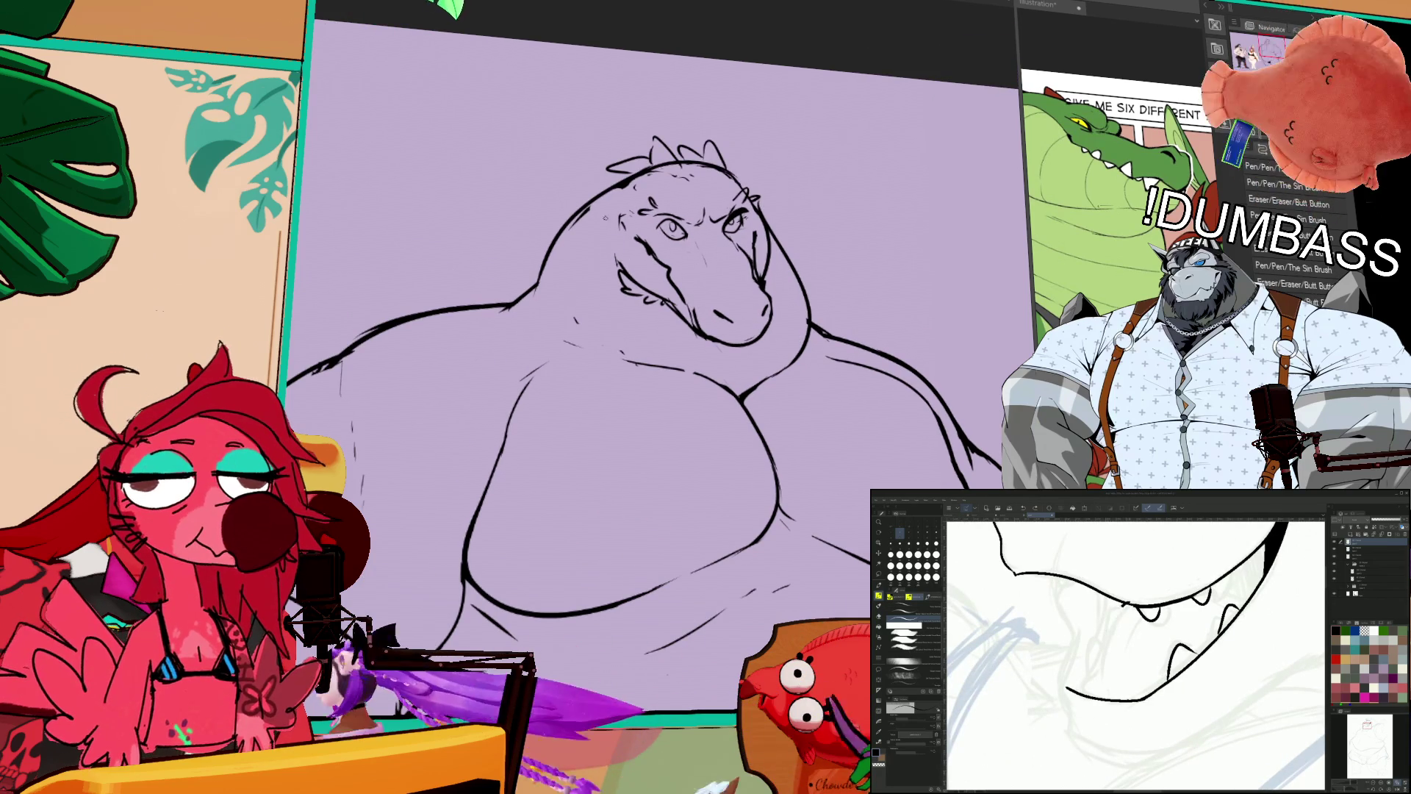
Step: Ink along the jaw line inside the open mouth
drag(1089, 694, 1103, 650)
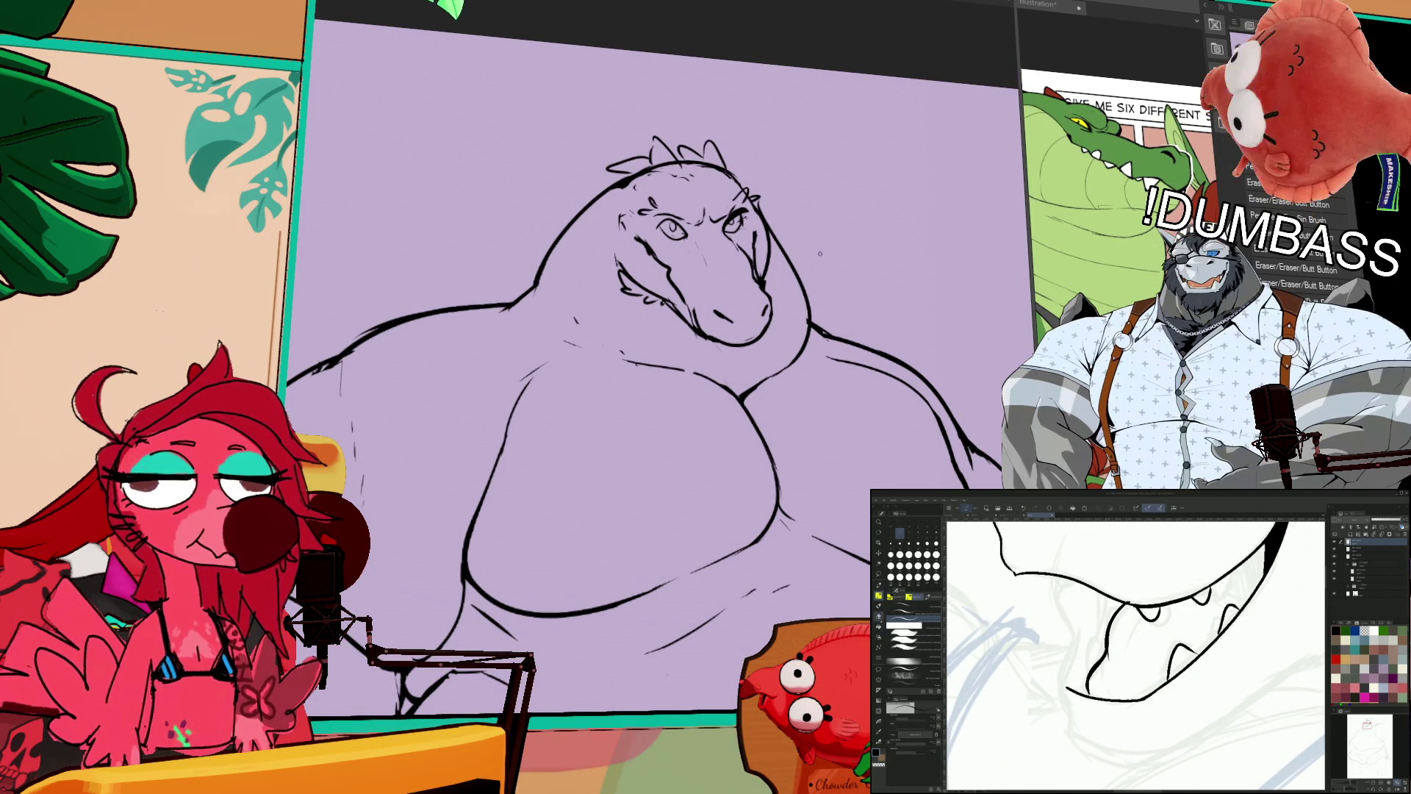
key(b)
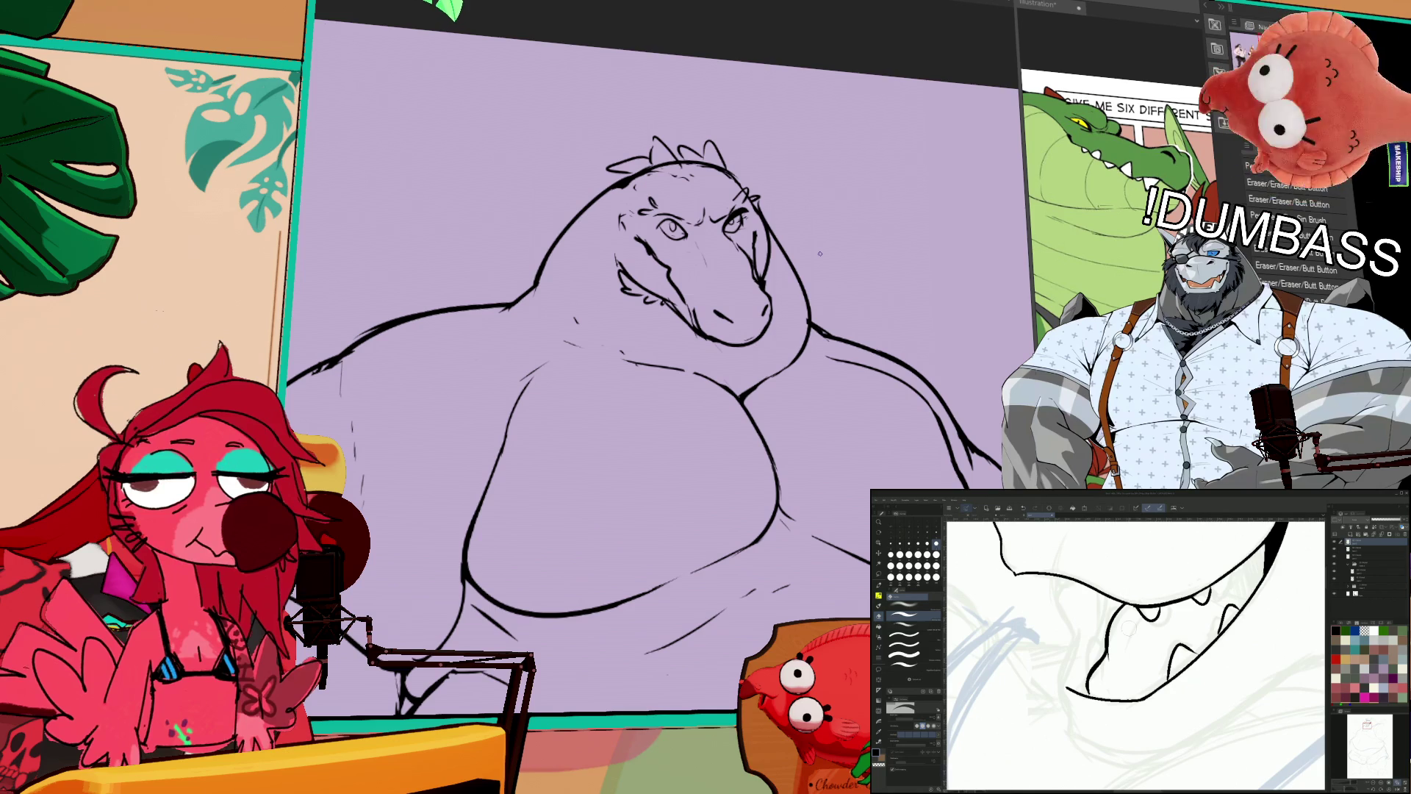
key(e)
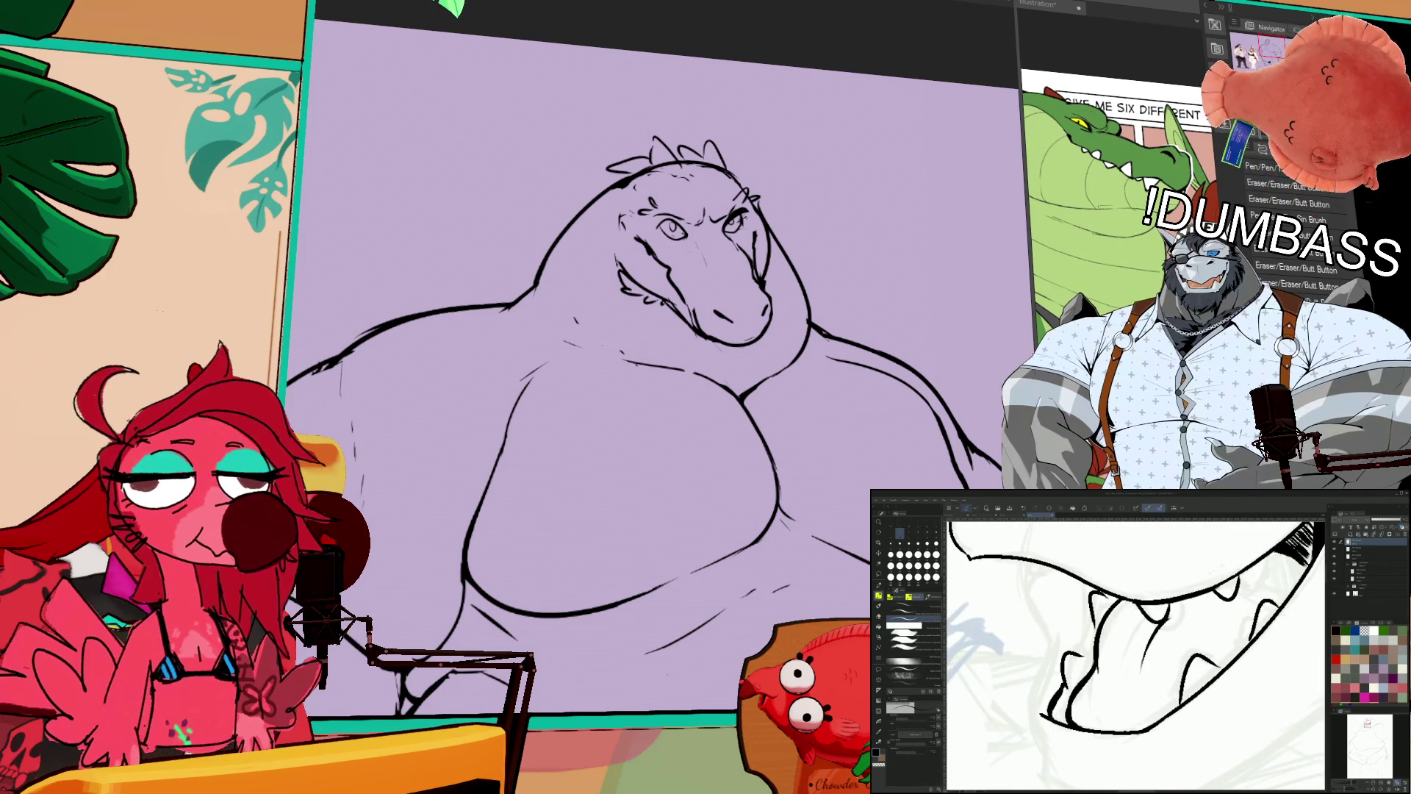
Step: Erase part of the belly line, undoing the misplaced stroke
mouse_move(911, 456)
mouse_down()
mouse_move(940, 244)
mouse_move(921, 225)
mouse_up()
mouse_move(675, 397)
mouse_down()
mouse_move(720, 366)
mouse_move(804, 355)
mouse_up()
key(ctrl+z)
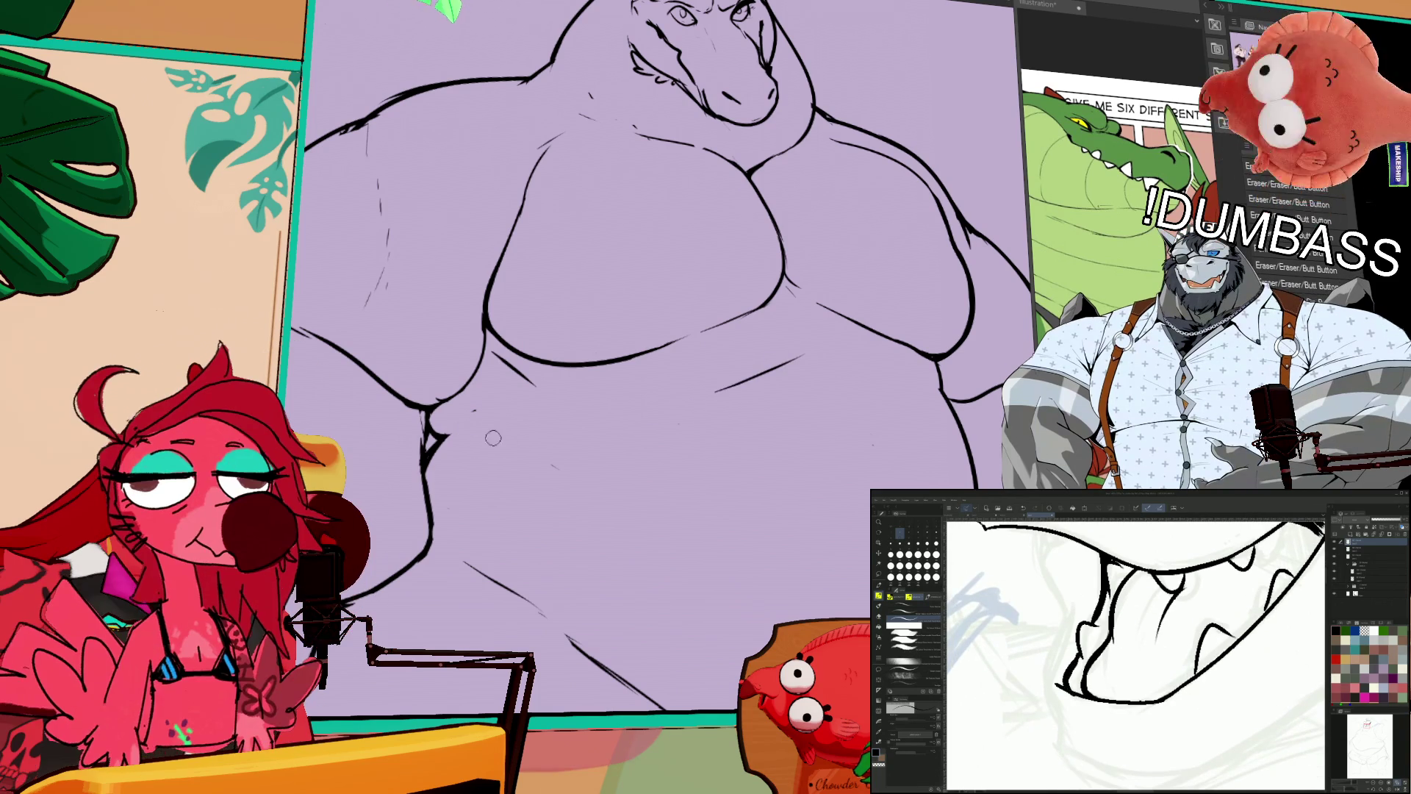
key(p)
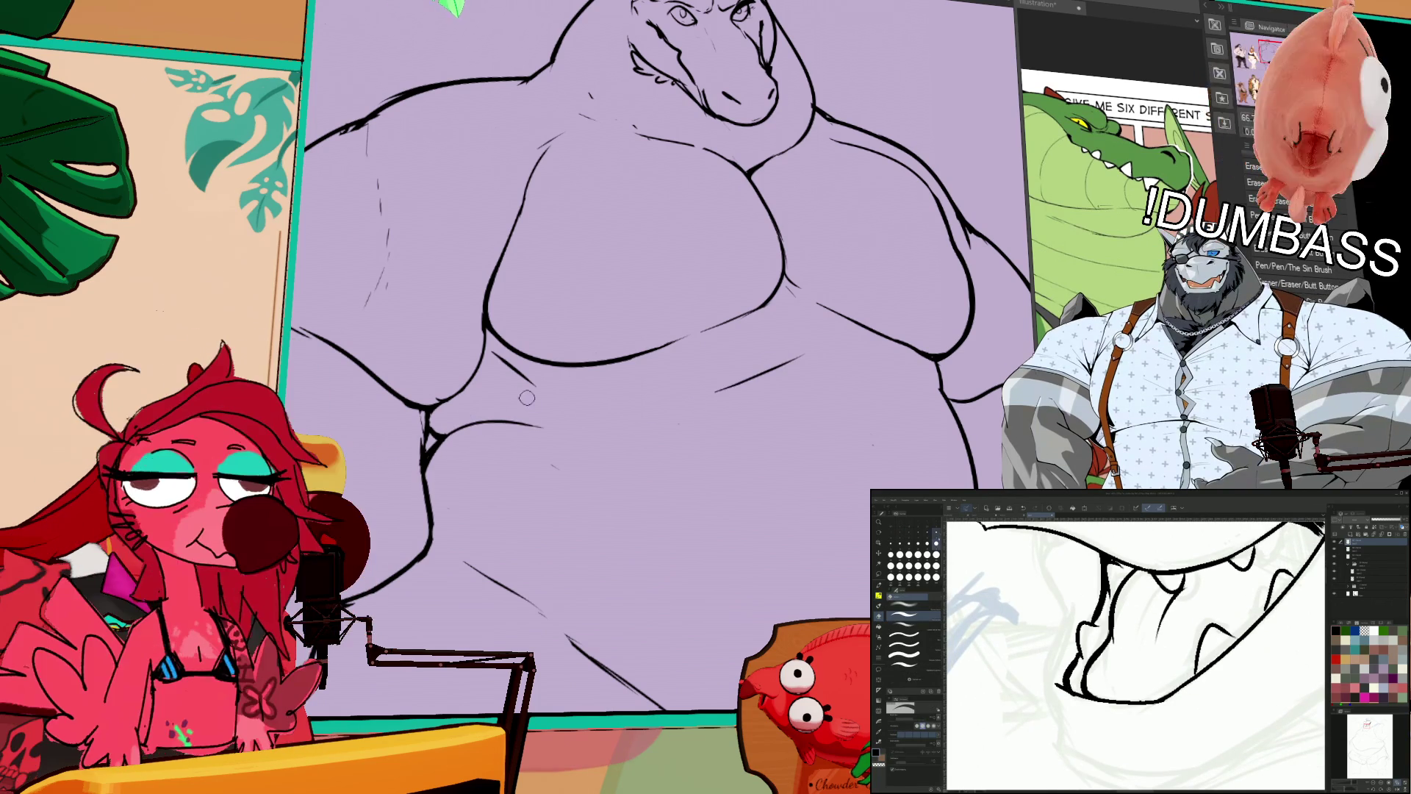
drag(648, 404, 655, 393)
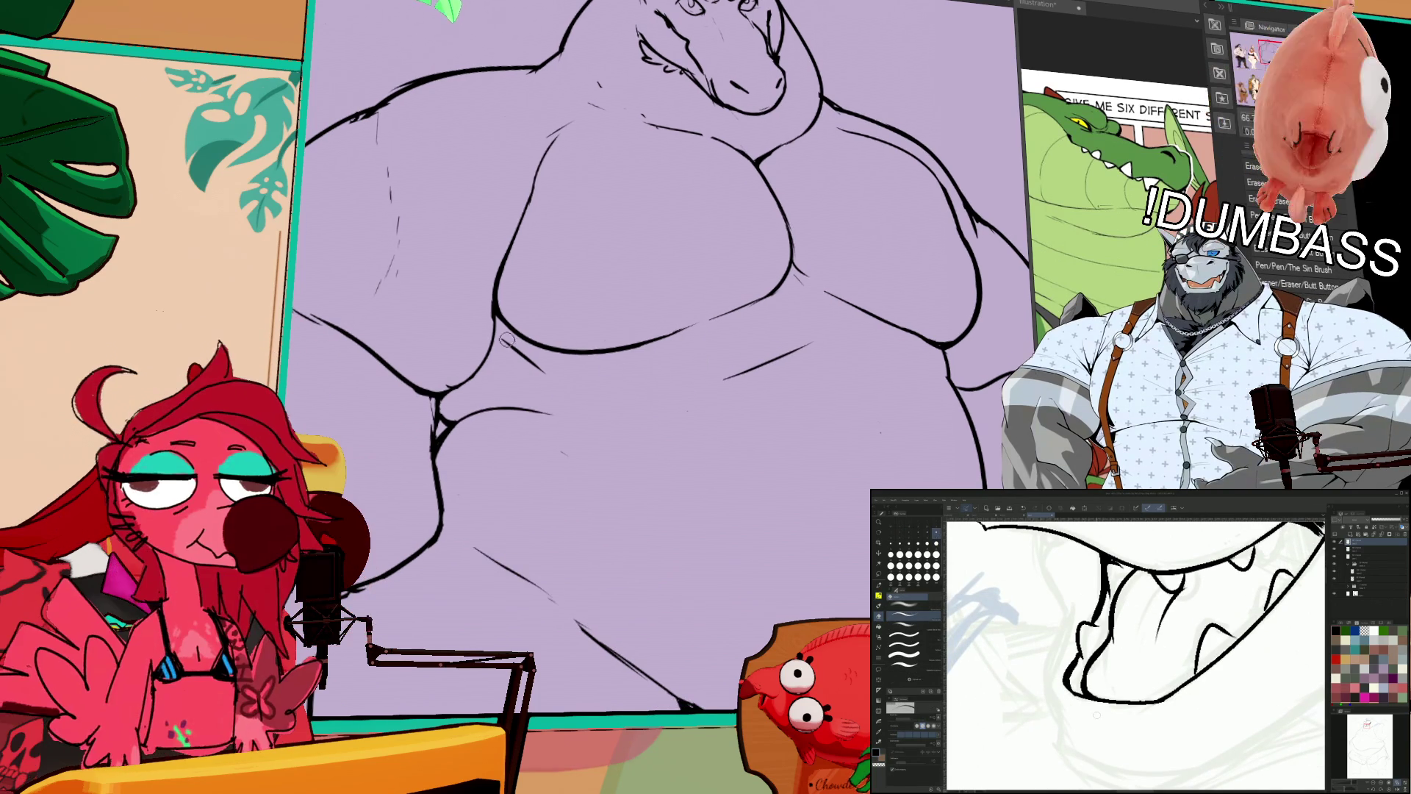
key(e)
Step: Reposition the view and zoom in on the jaw
drag(967, 245, 920, 309)
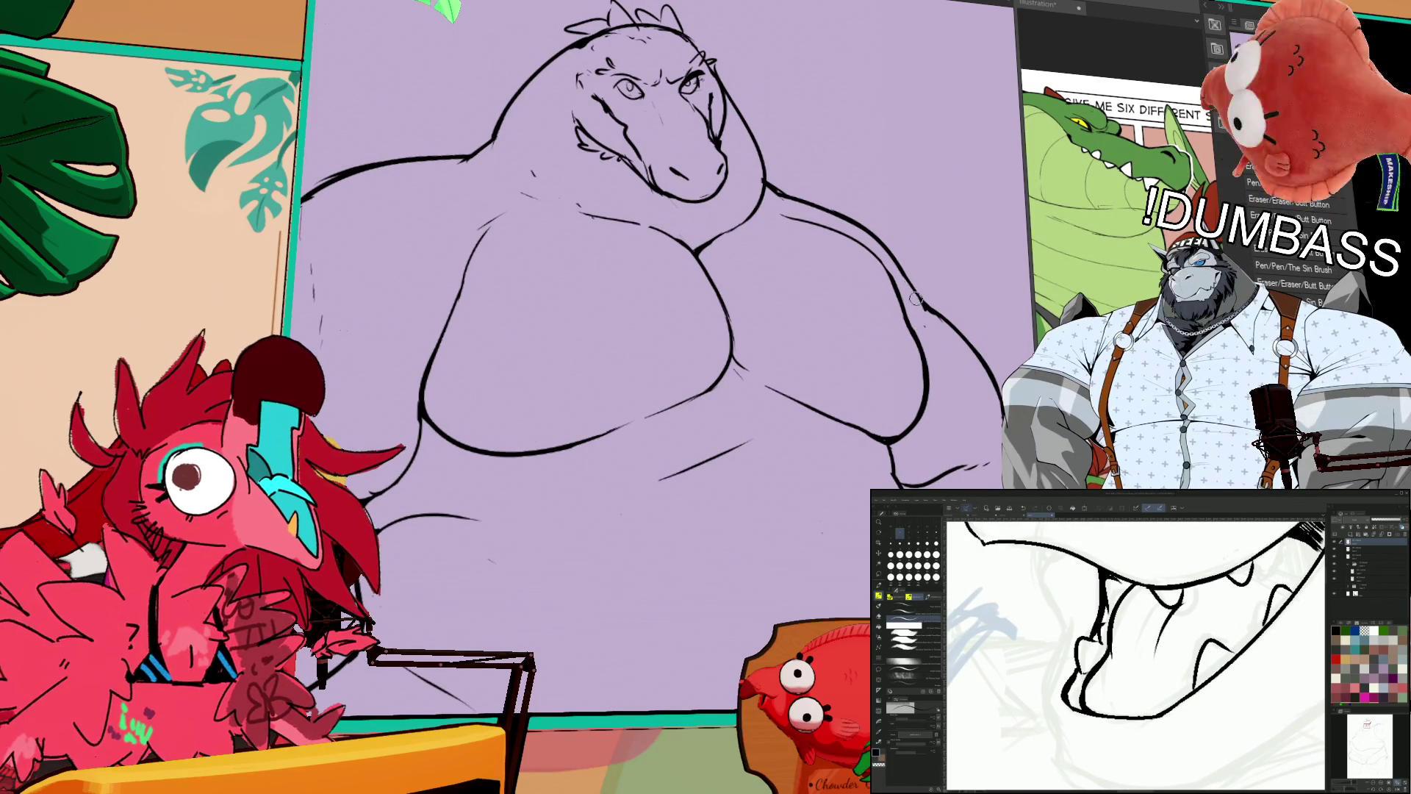
mouse_move(920, 241)
mouse_down()
mouse_move(966, 250)
mouse_move(952, 242)
mouse_up()
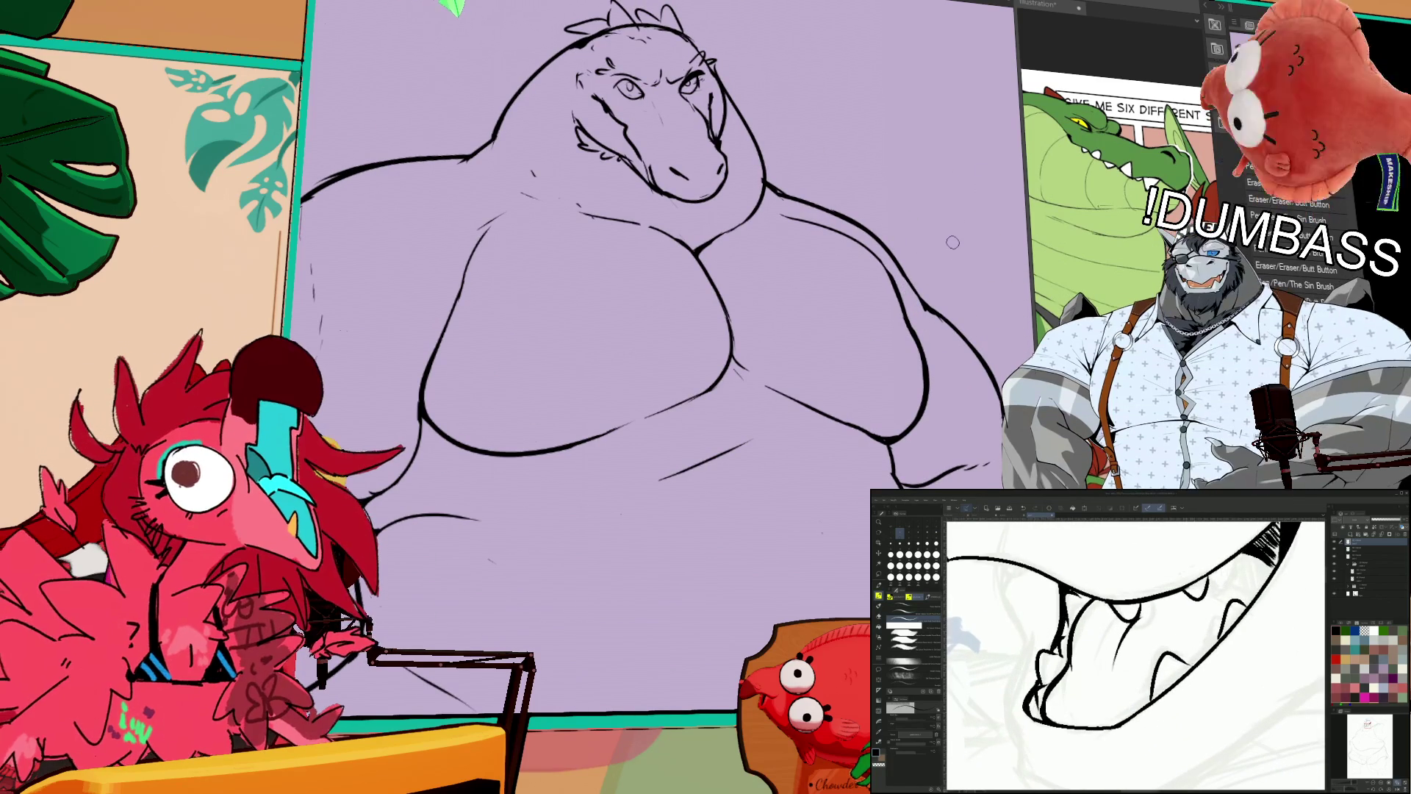
scroll(977, 367, down, 3)
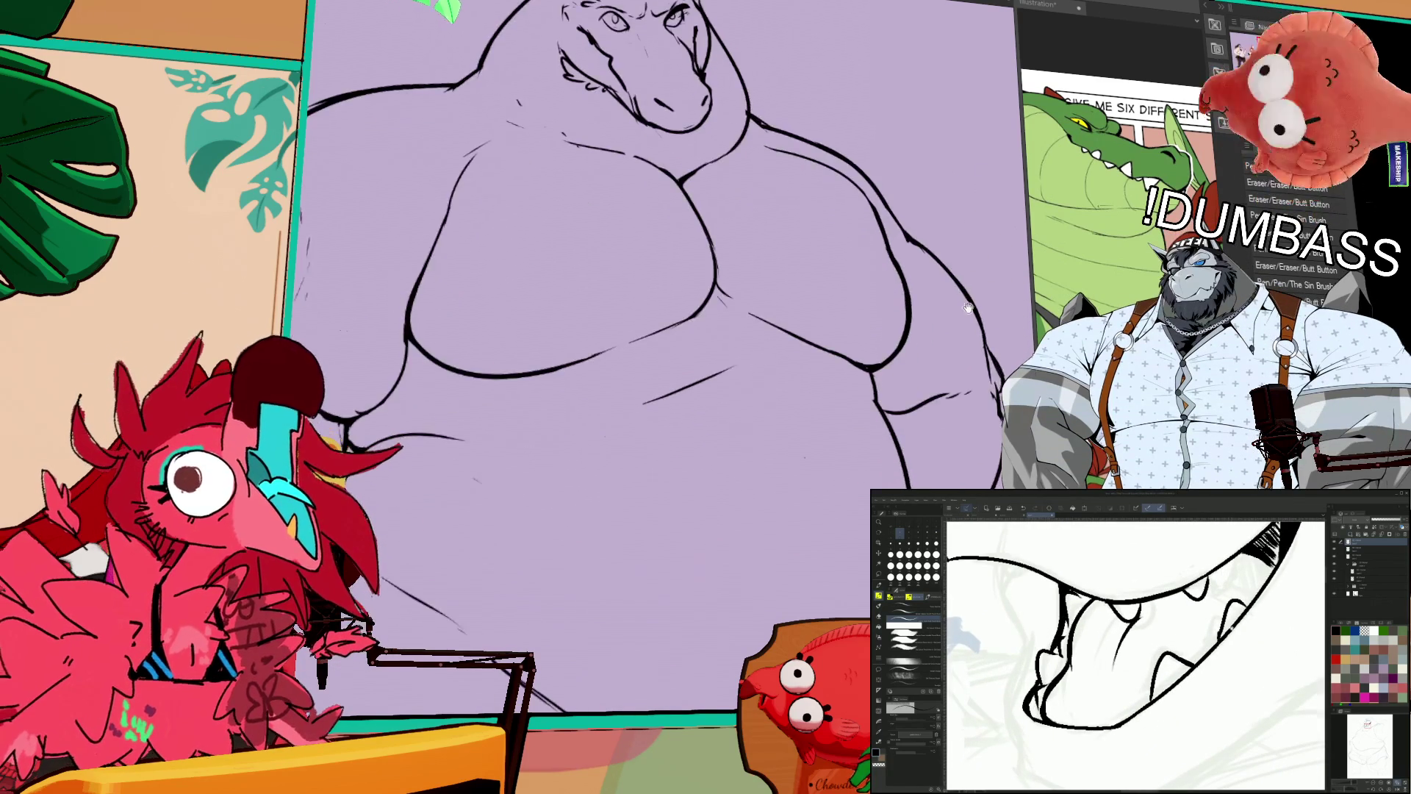
drag(961, 381, 949, 323)
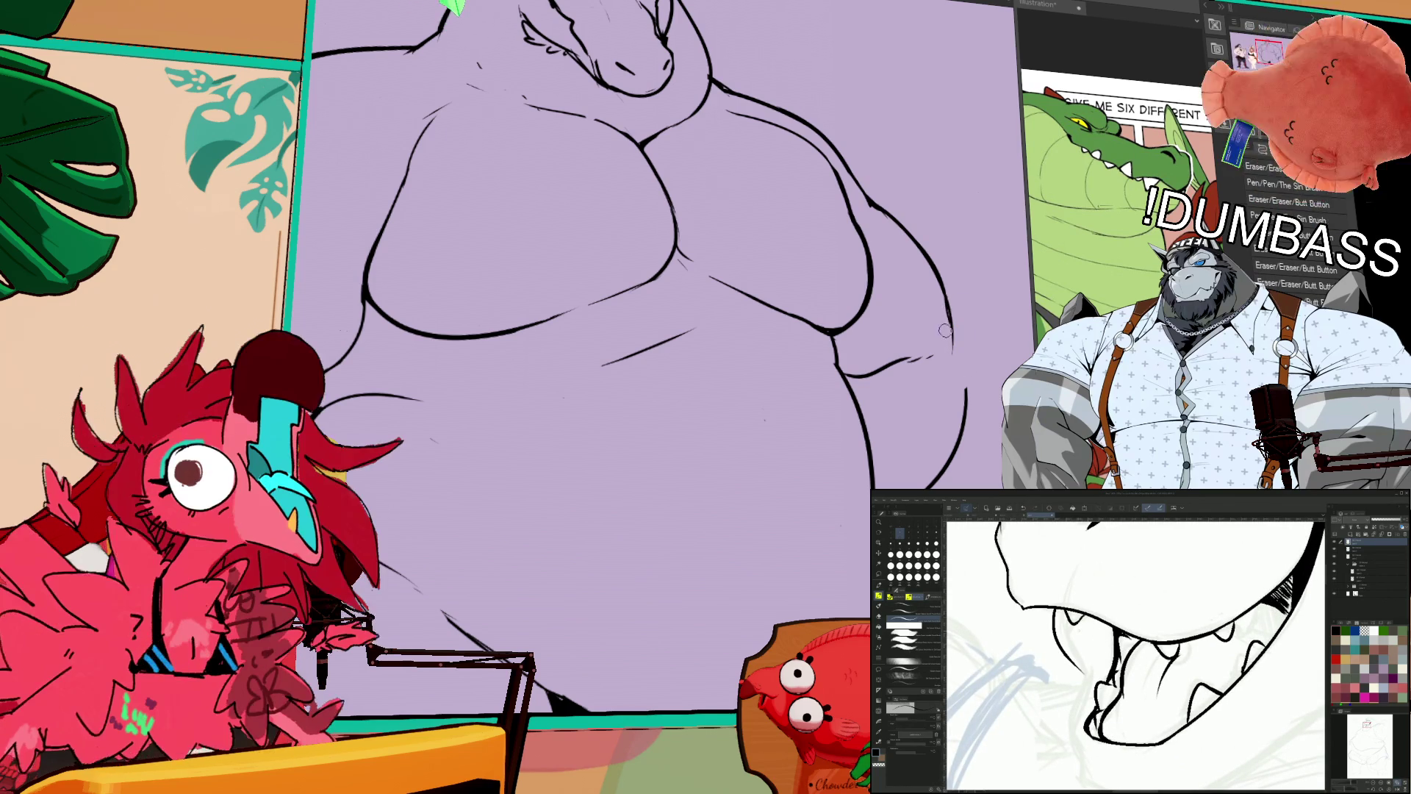
Step: Retry the short stroke beside the crotch, undoing the unsatisfactory attempts
scroll(945, 330, down, 2)
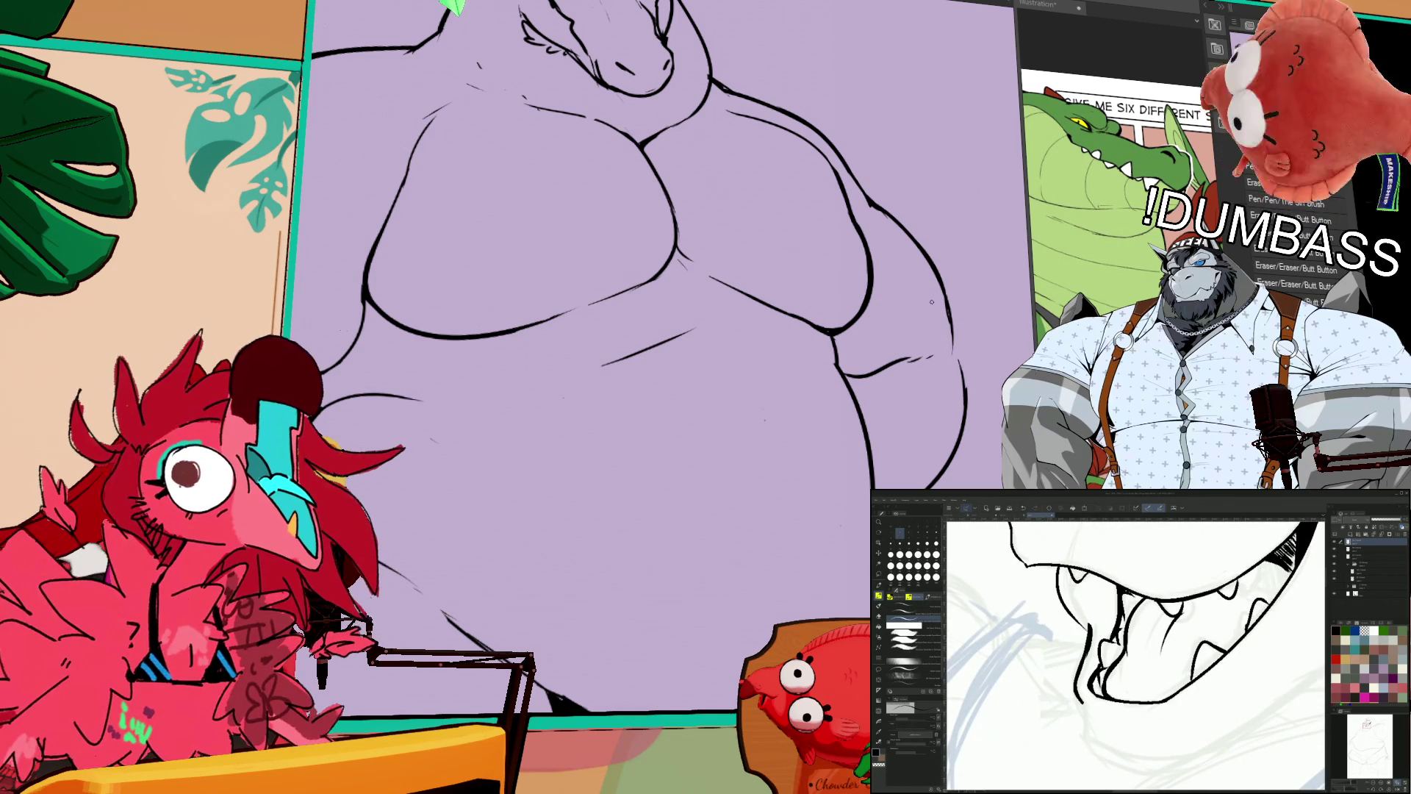
scroll(977, 309, down, 1)
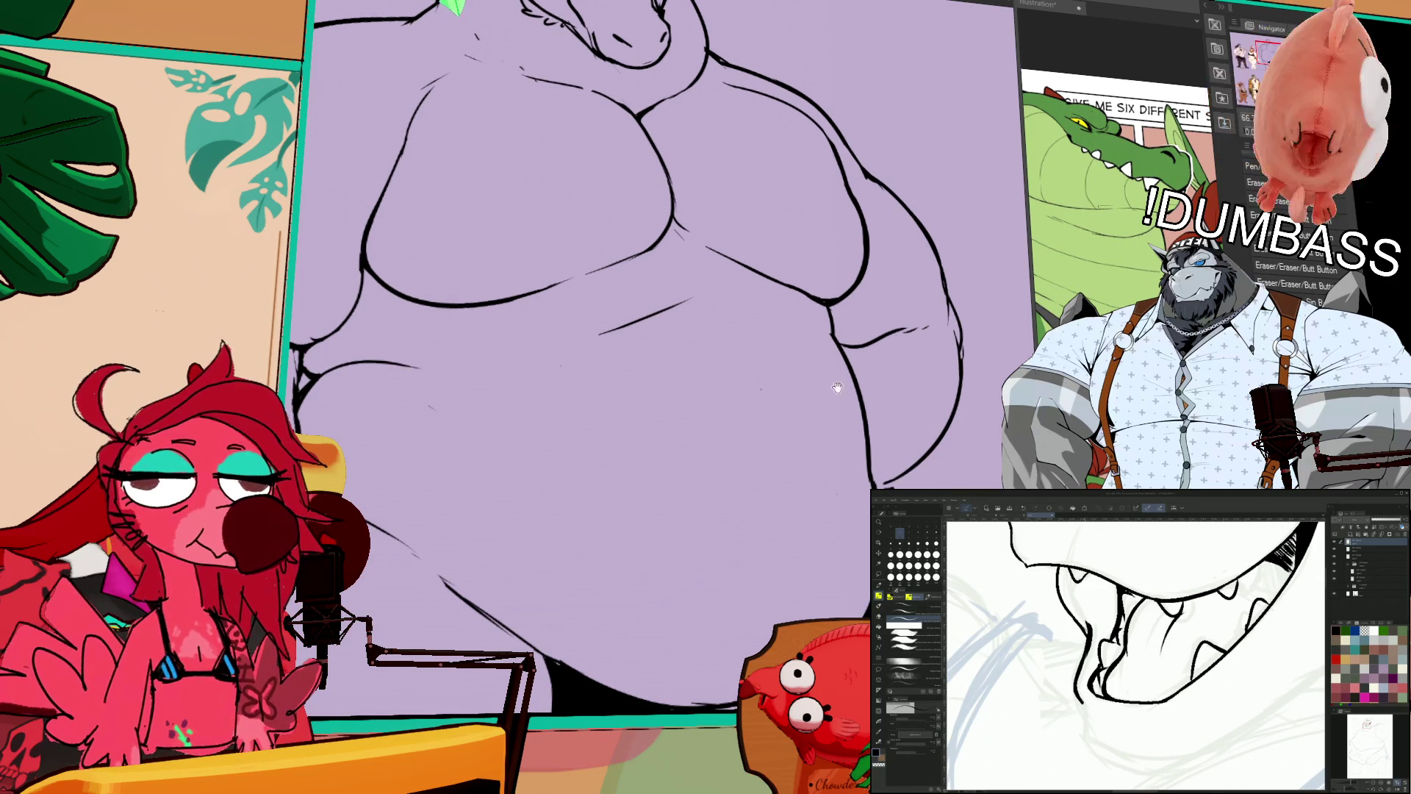
drag(838, 387, 770, 286)
key(ctrl+z)
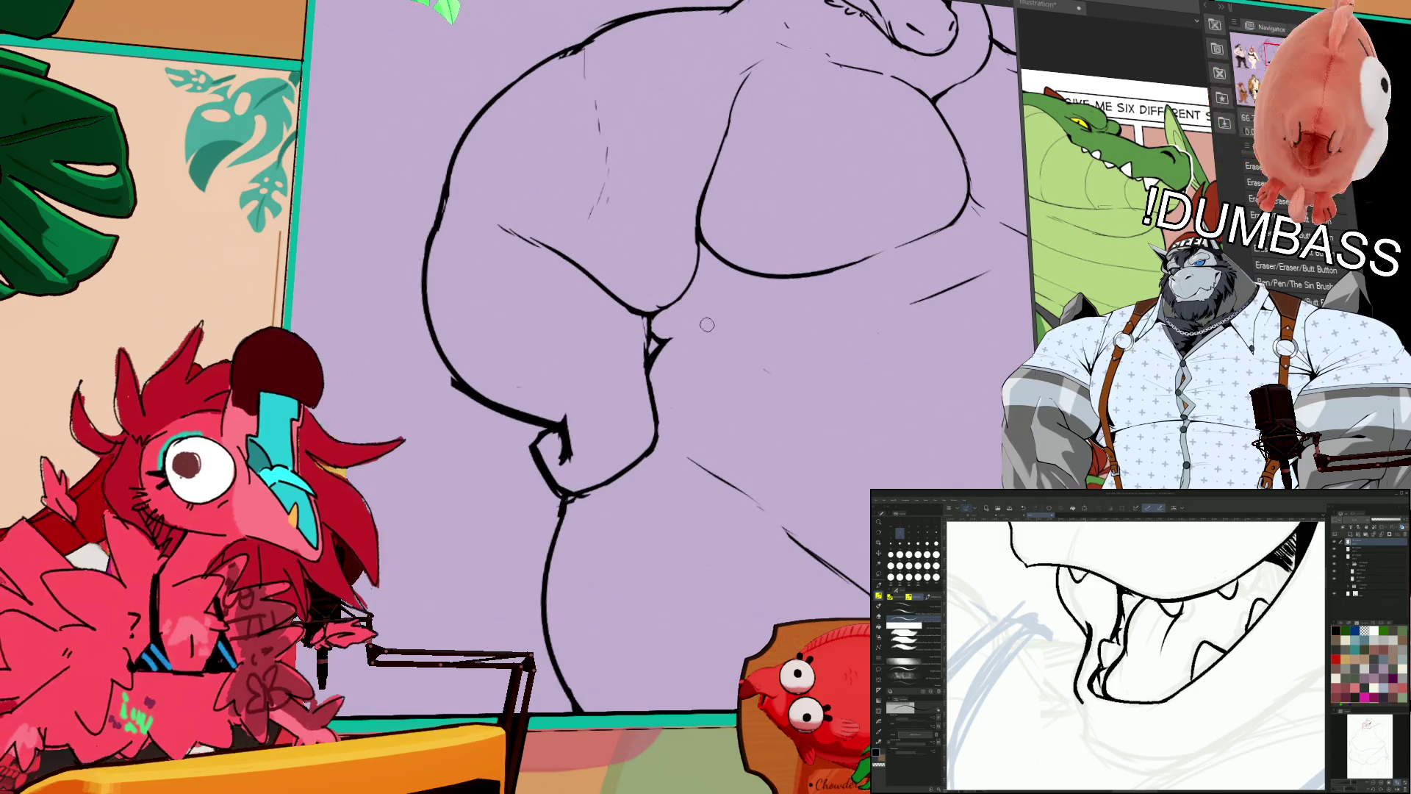
drag(665, 336, 739, 352)
key(ctrl+z)
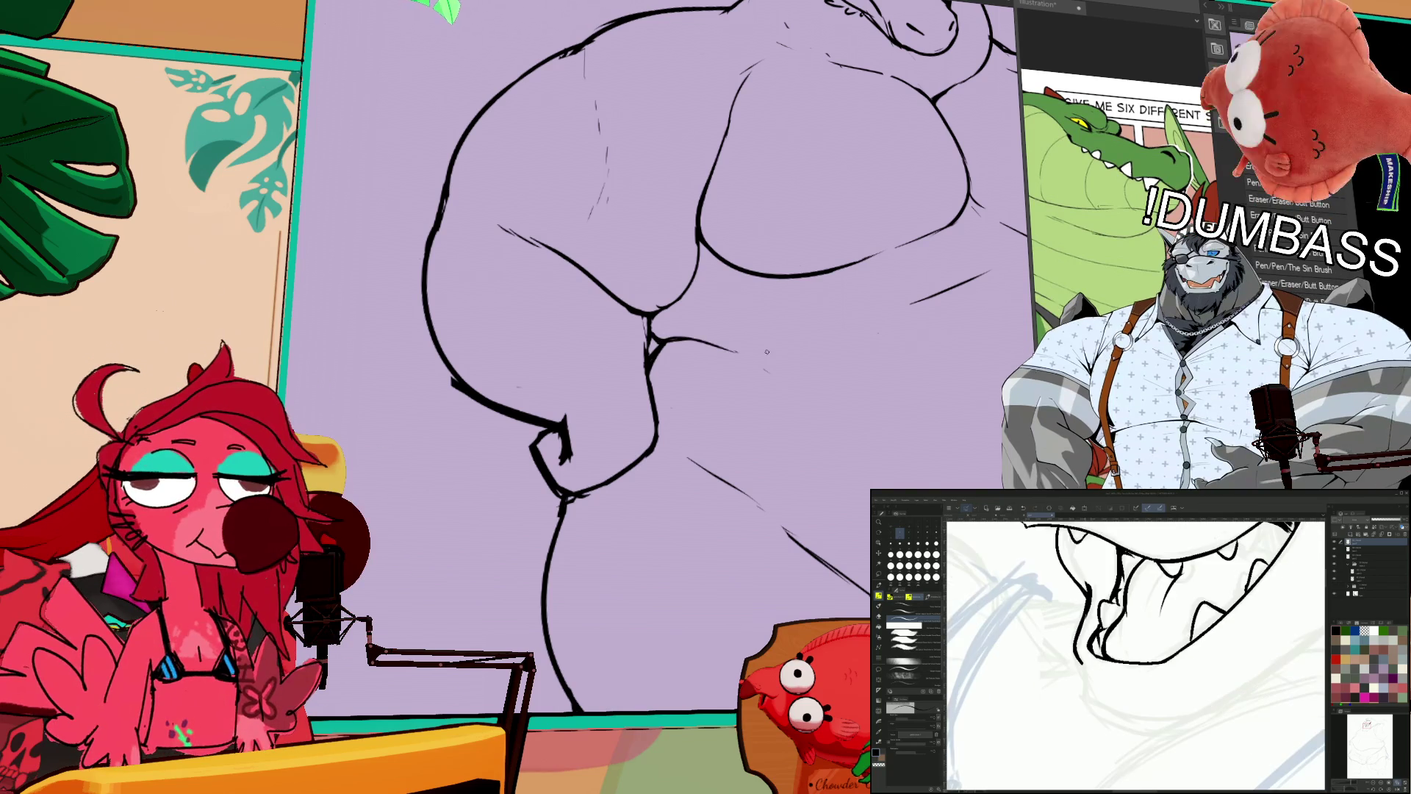
Step: Redraw the hip and lower belly outline as one clean ink curve
drag(924, 276, 949, 233)
mouse_move(943, 304)
mouse_down()
mouse_move(936, 284)
mouse_move(630, 334)
mouse_move(727, 314)
mouse_up()
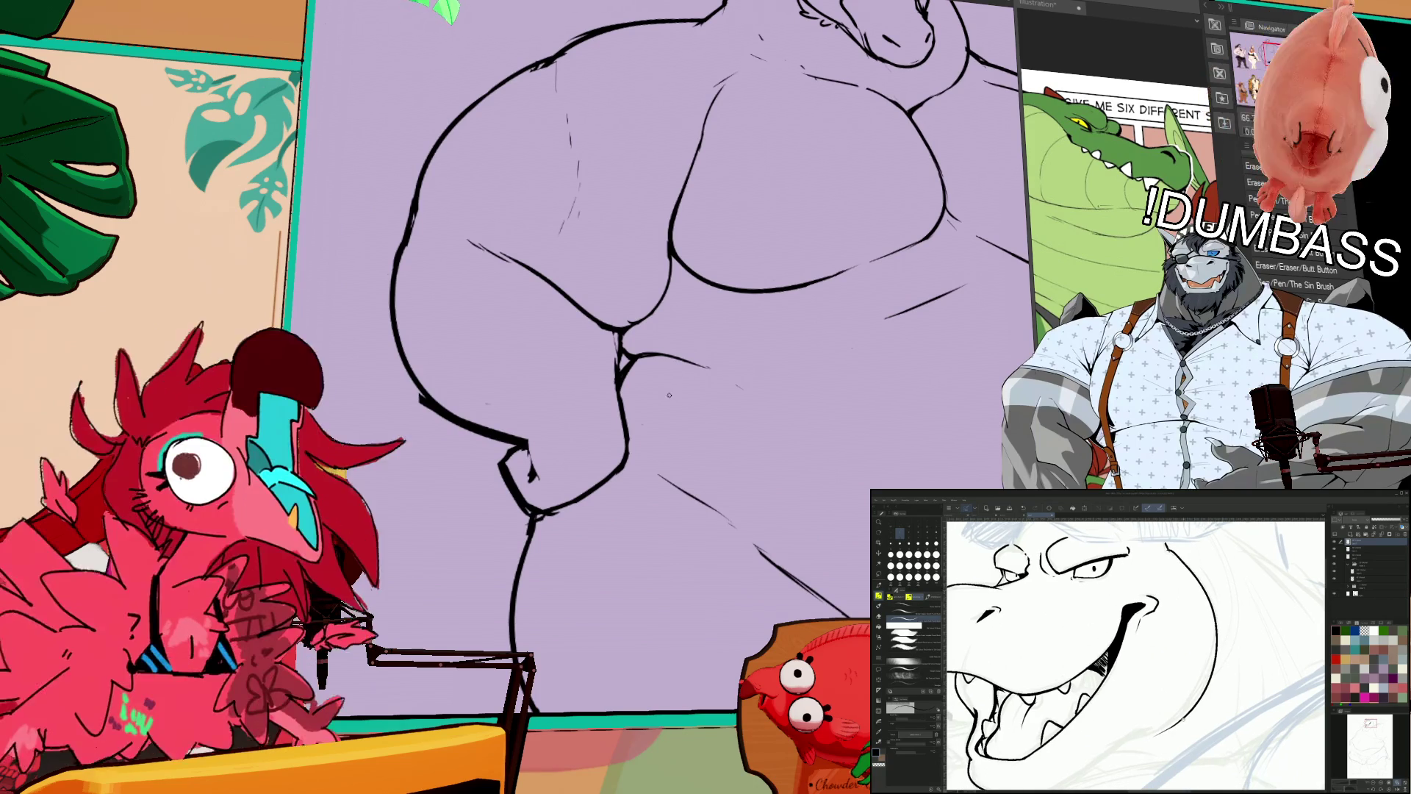
drag(669, 395, 659, 412)
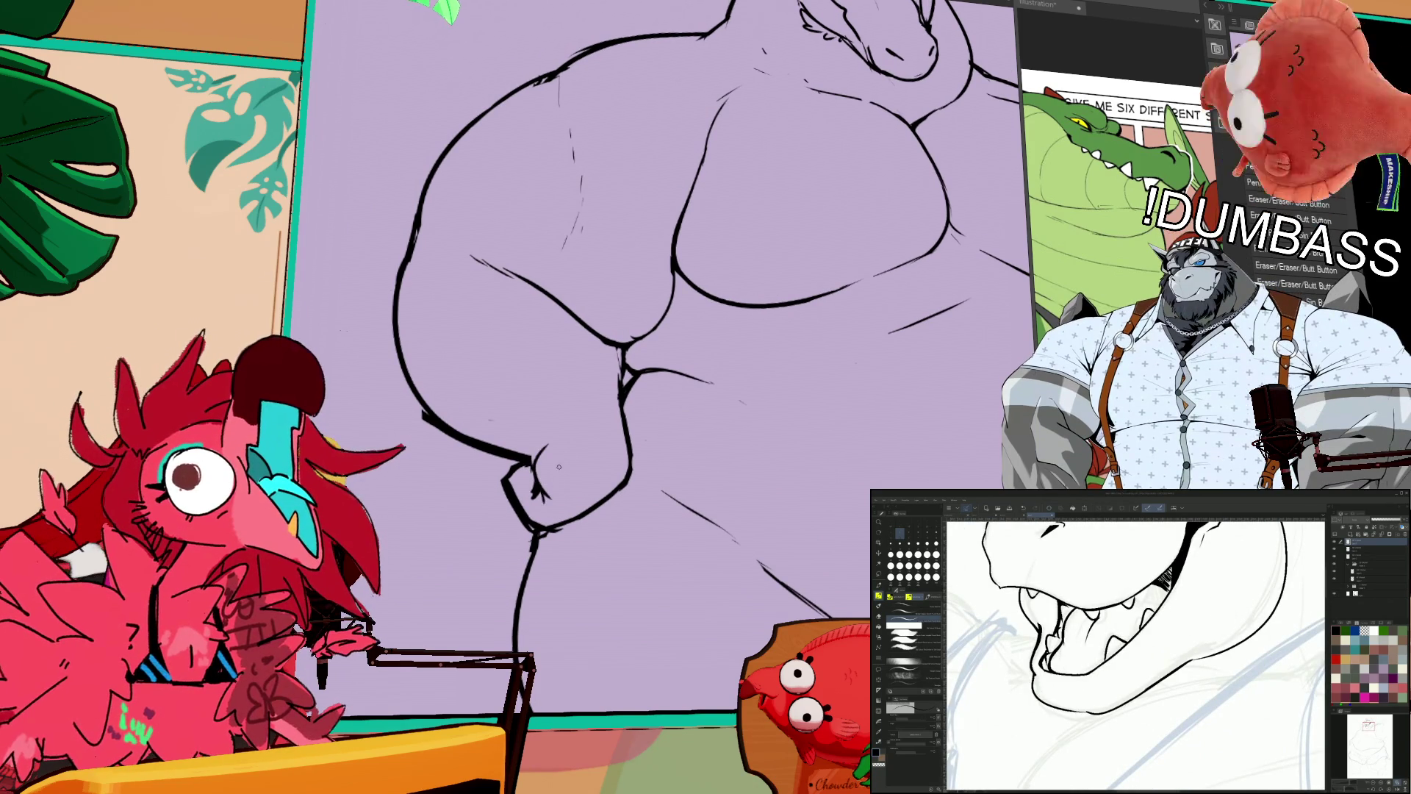
drag(794, 202, 777, 265)
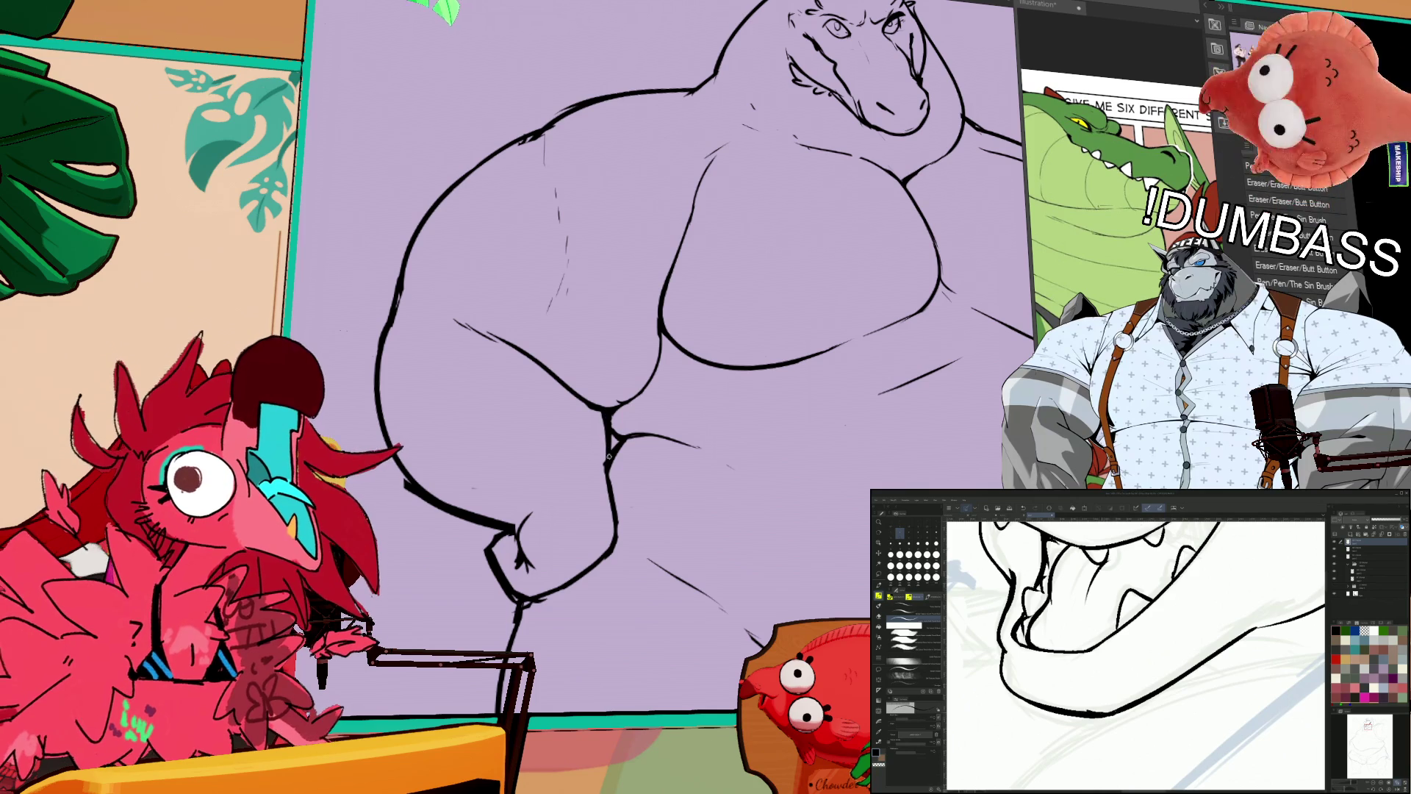
mouse_move(909, 294)
mouse_down()
mouse_move(757, 320)
mouse_move(829, 337)
mouse_move(790, 353)
mouse_move(861, 454)
mouse_up()
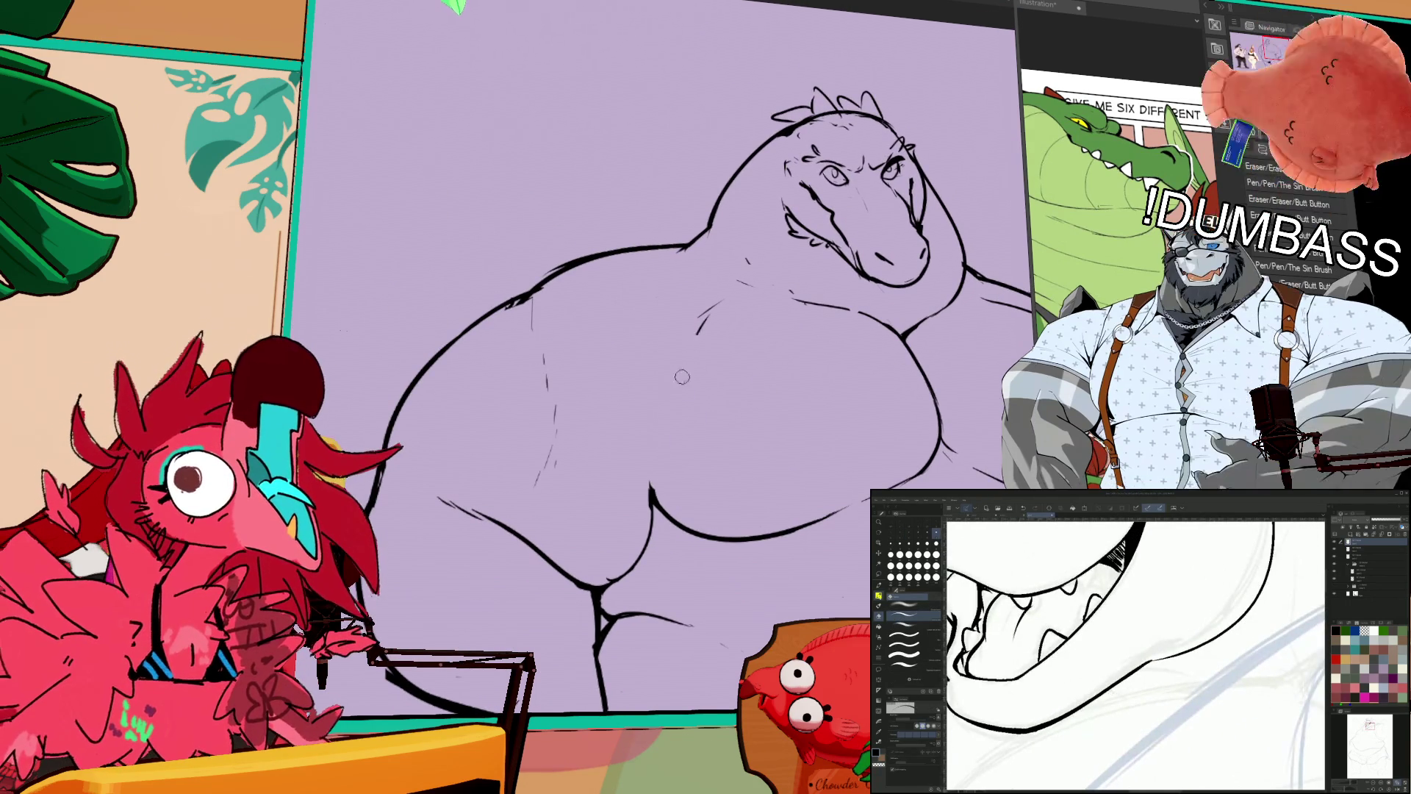
mouse_move(650, 492)
mouse_down()
mouse_move(645, 441)
mouse_move(686, 360)
mouse_up()
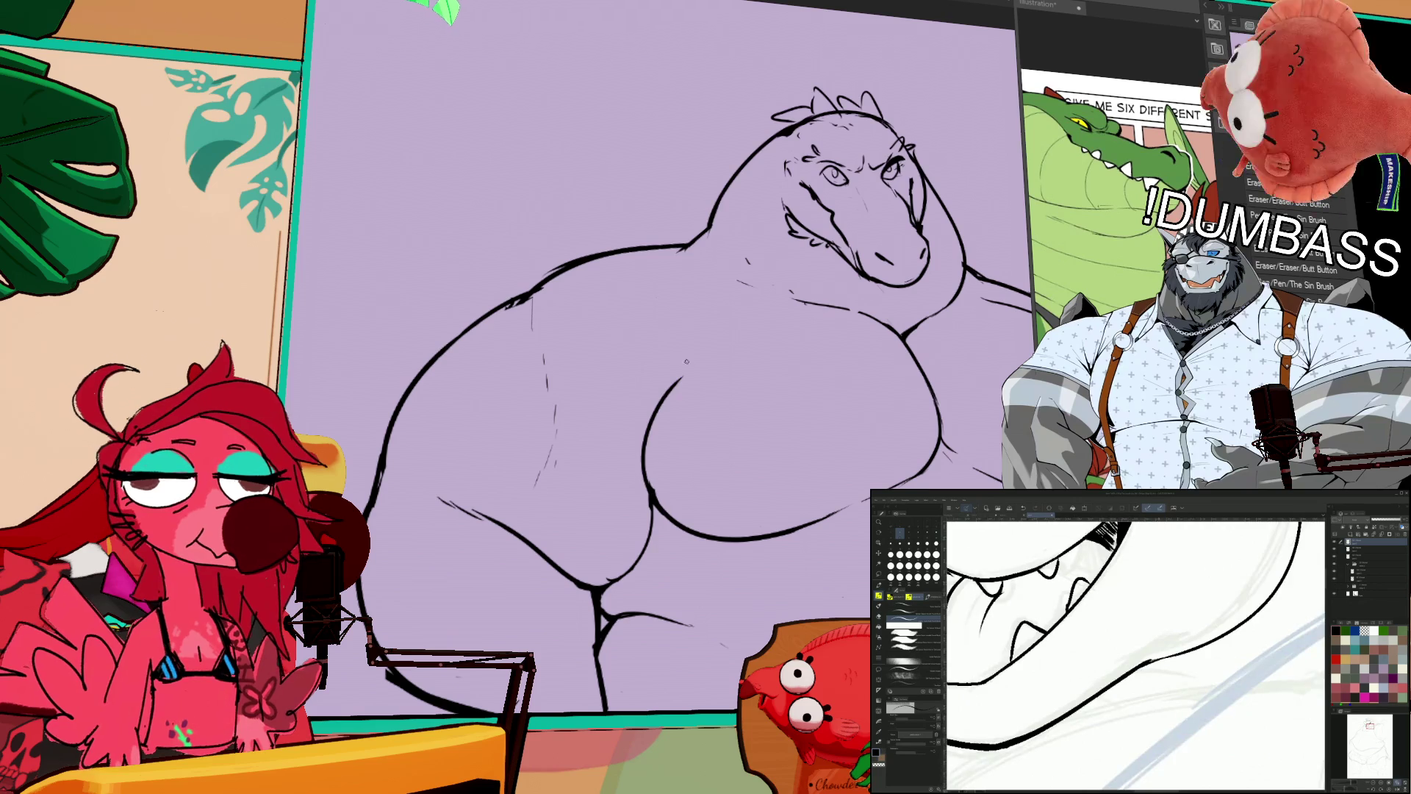
key(ctrl+z)
key(ctrl+z)
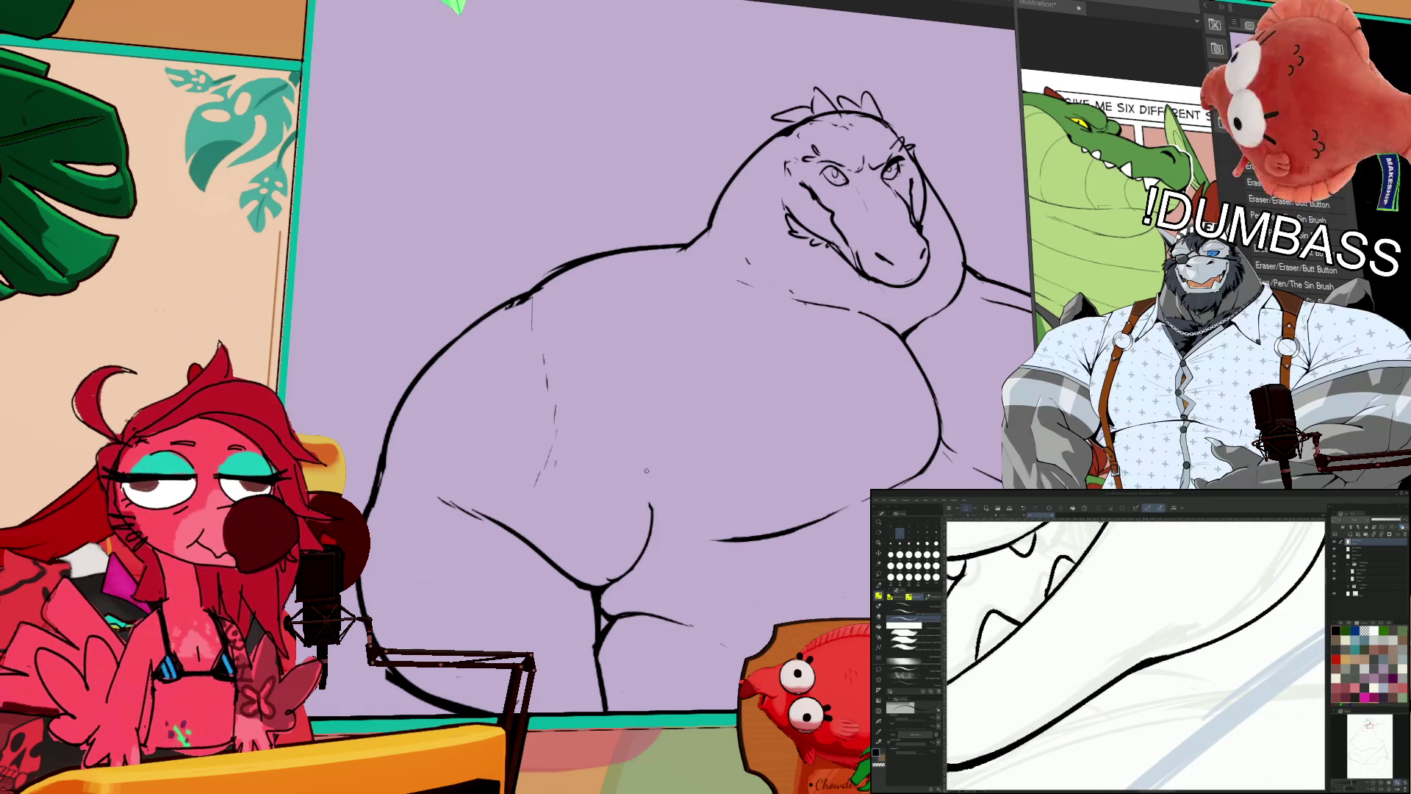
drag(643, 436, 734, 539)
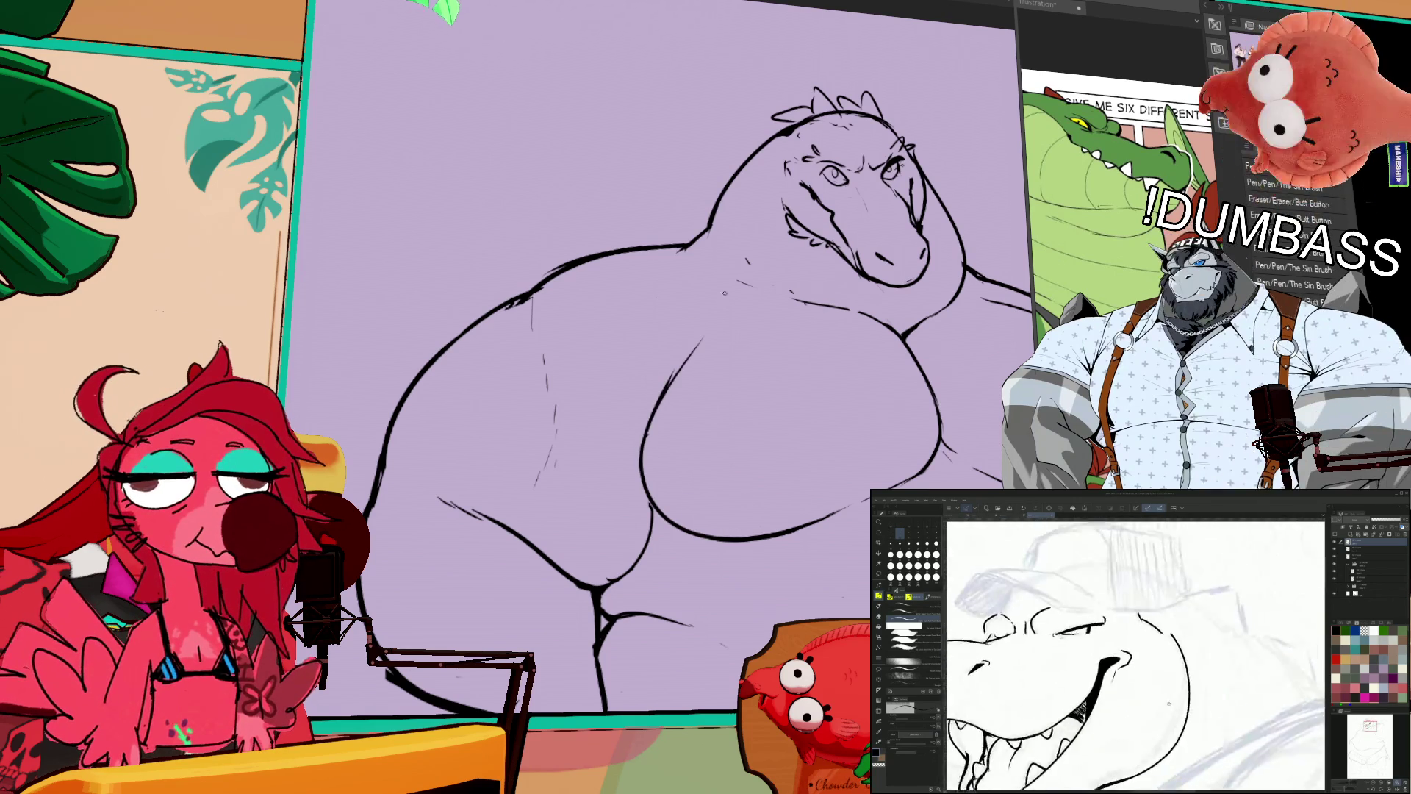
Step: Pan around the canvas to settle the view on the crocodile's head
drag(917, 277, 854, 294)
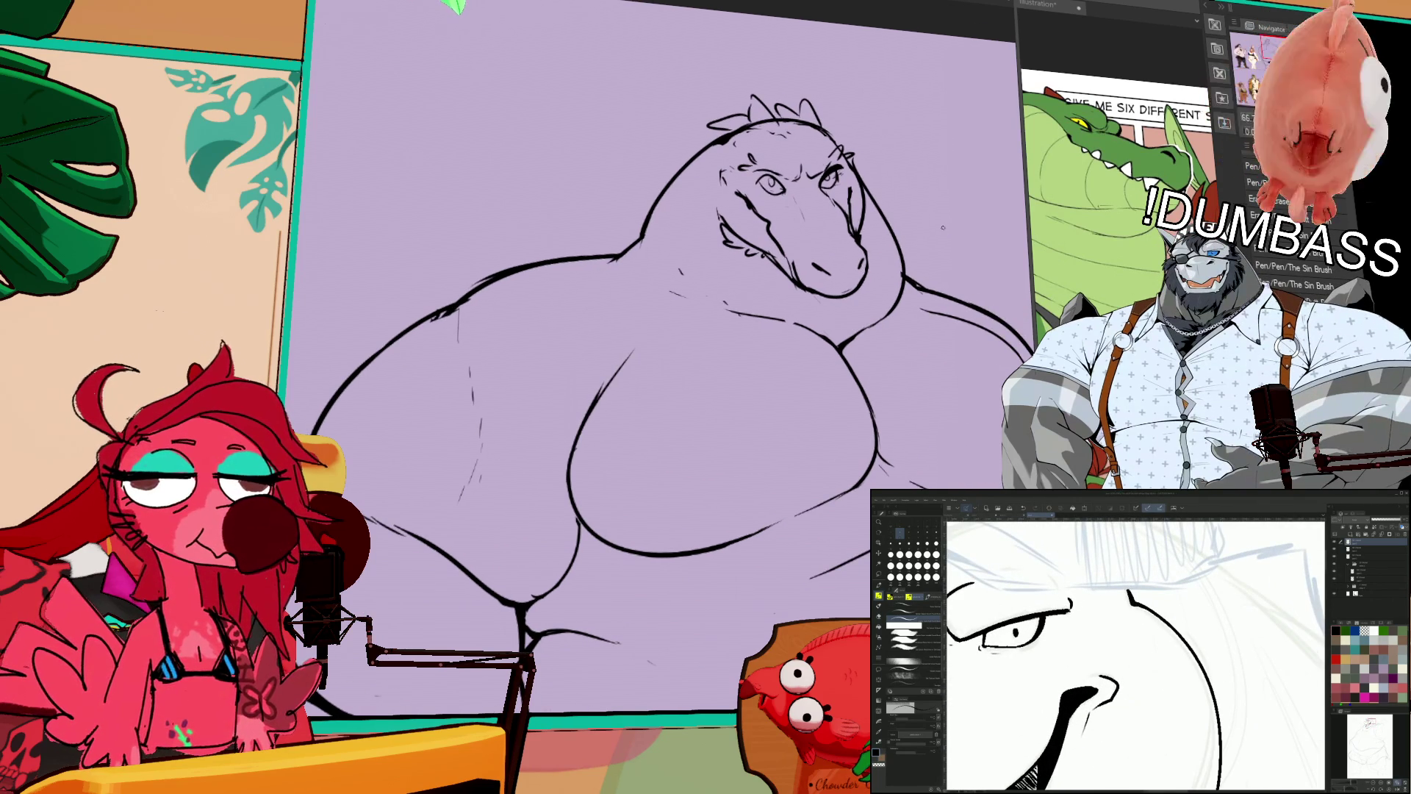
drag(821, 299, 850, 277)
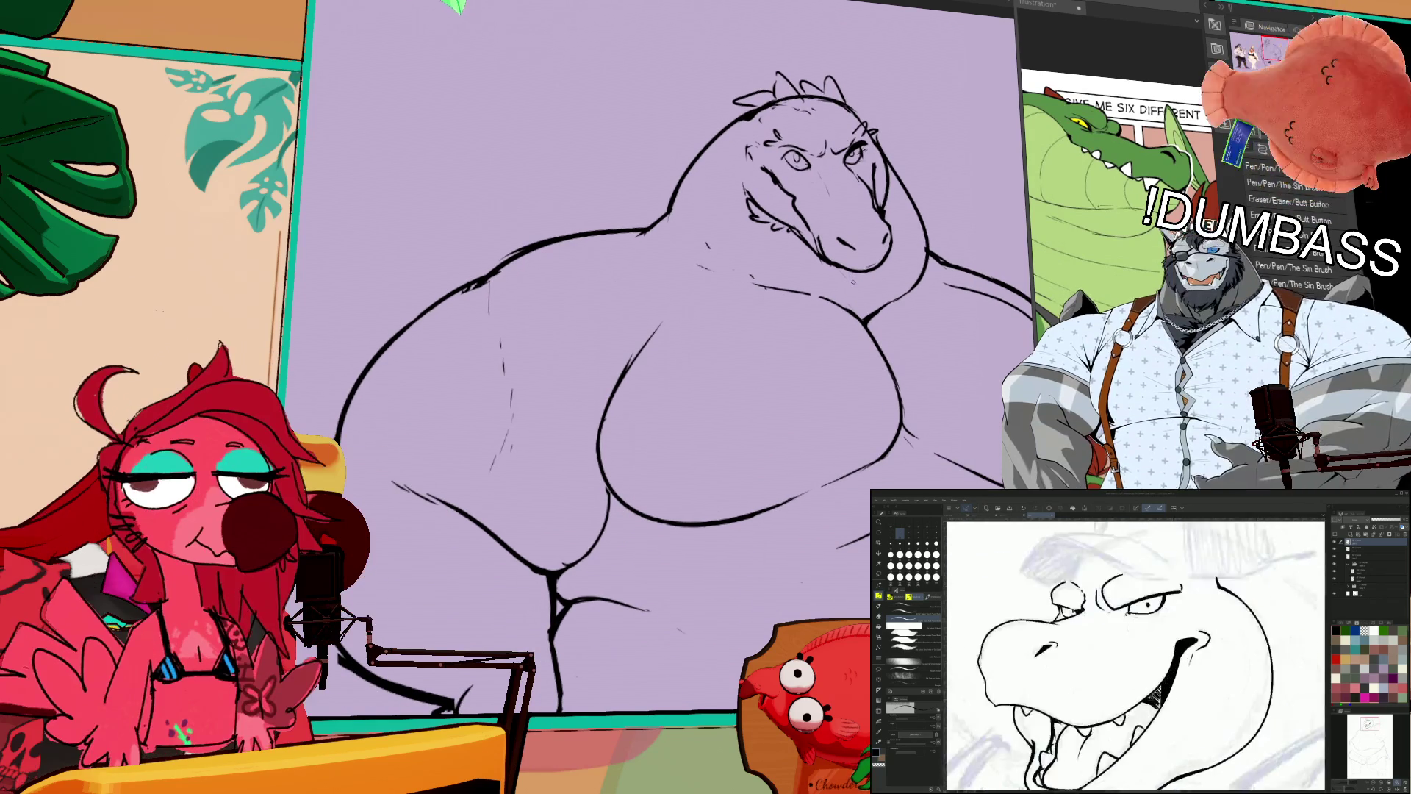
drag(664, 299, 668, 287)
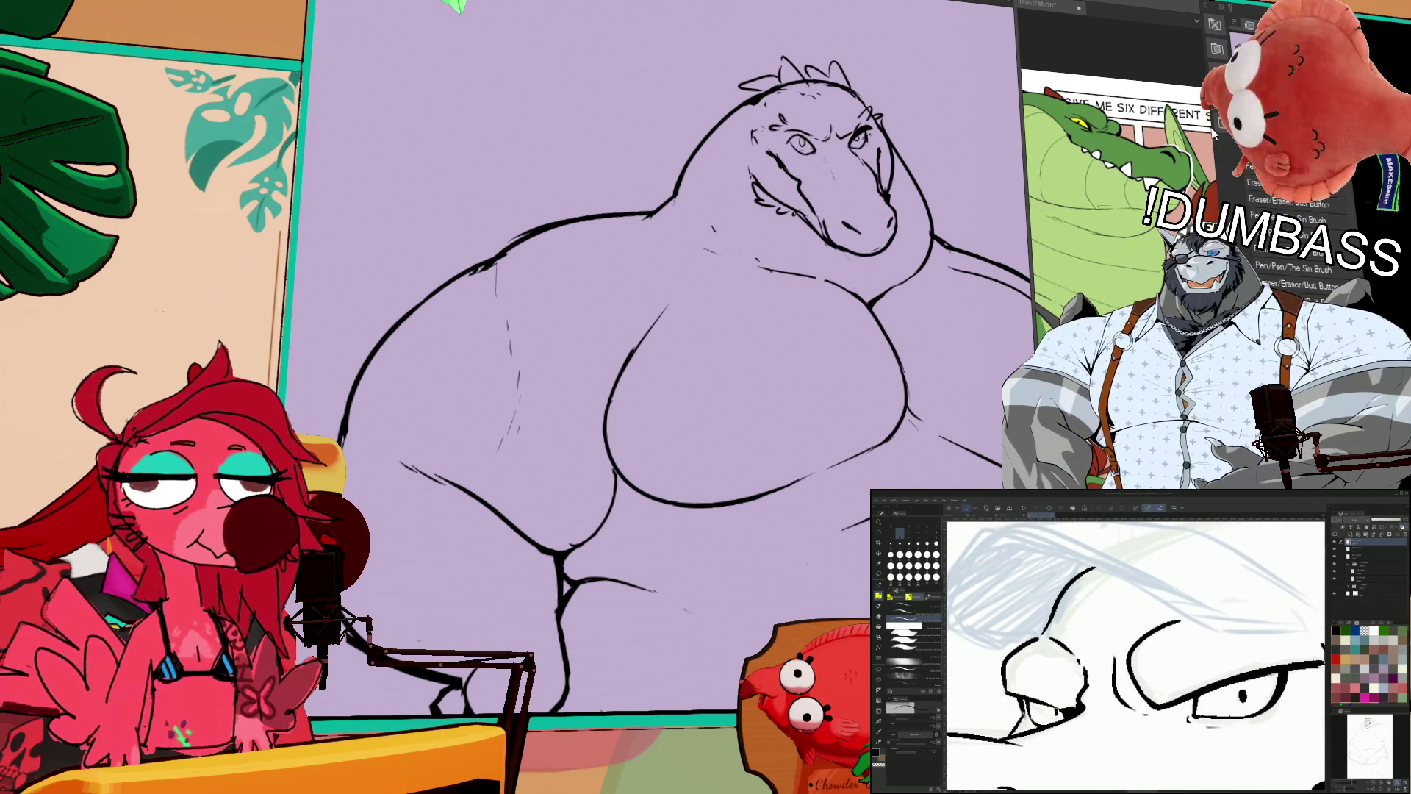
drag(926, 142, 867, 156)
mouse_move(536, 514)
mouse_down()
mouse_move(624, 441)
mouse_move(655, 324)
mouse_move(717, 358)
mouse_up()
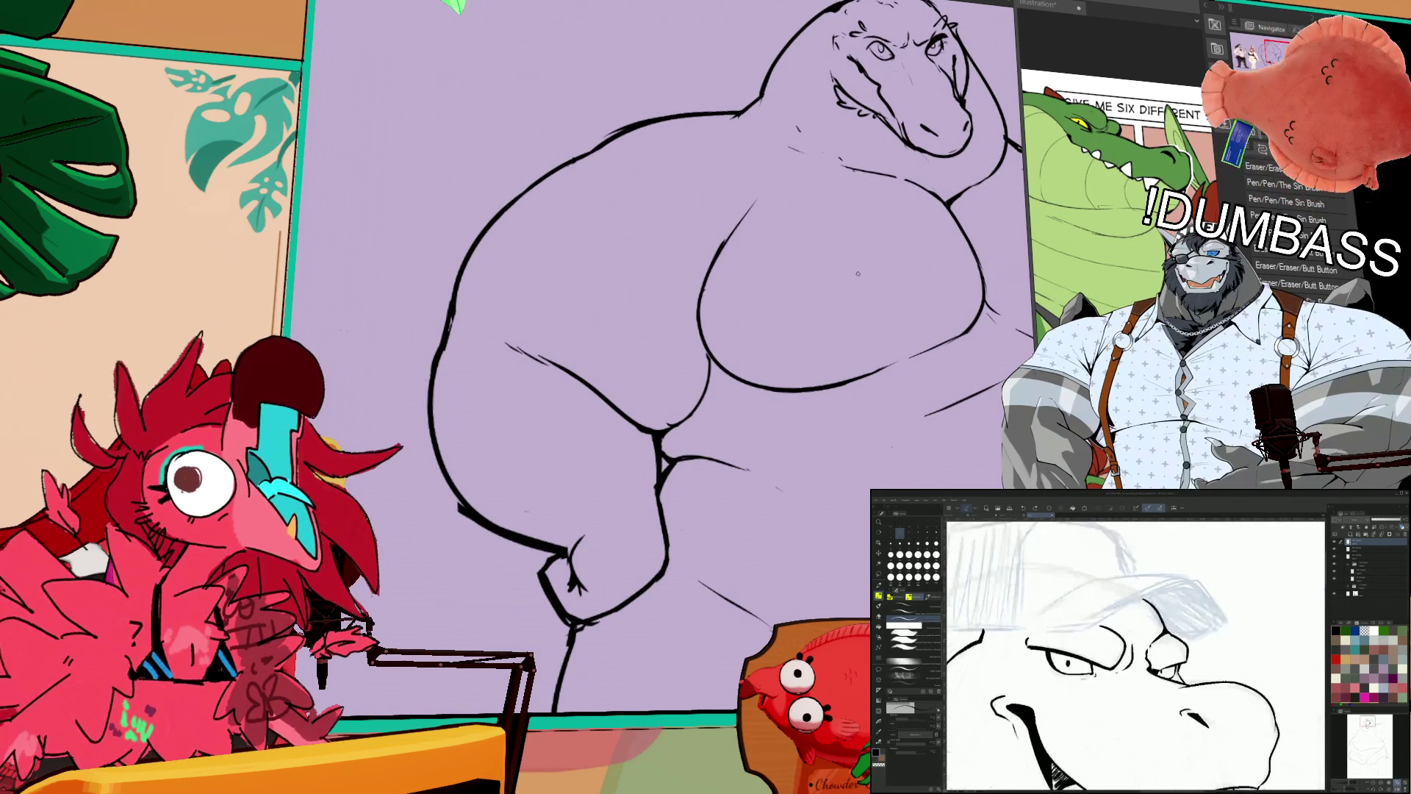
drag(793, 280, 723, 233)
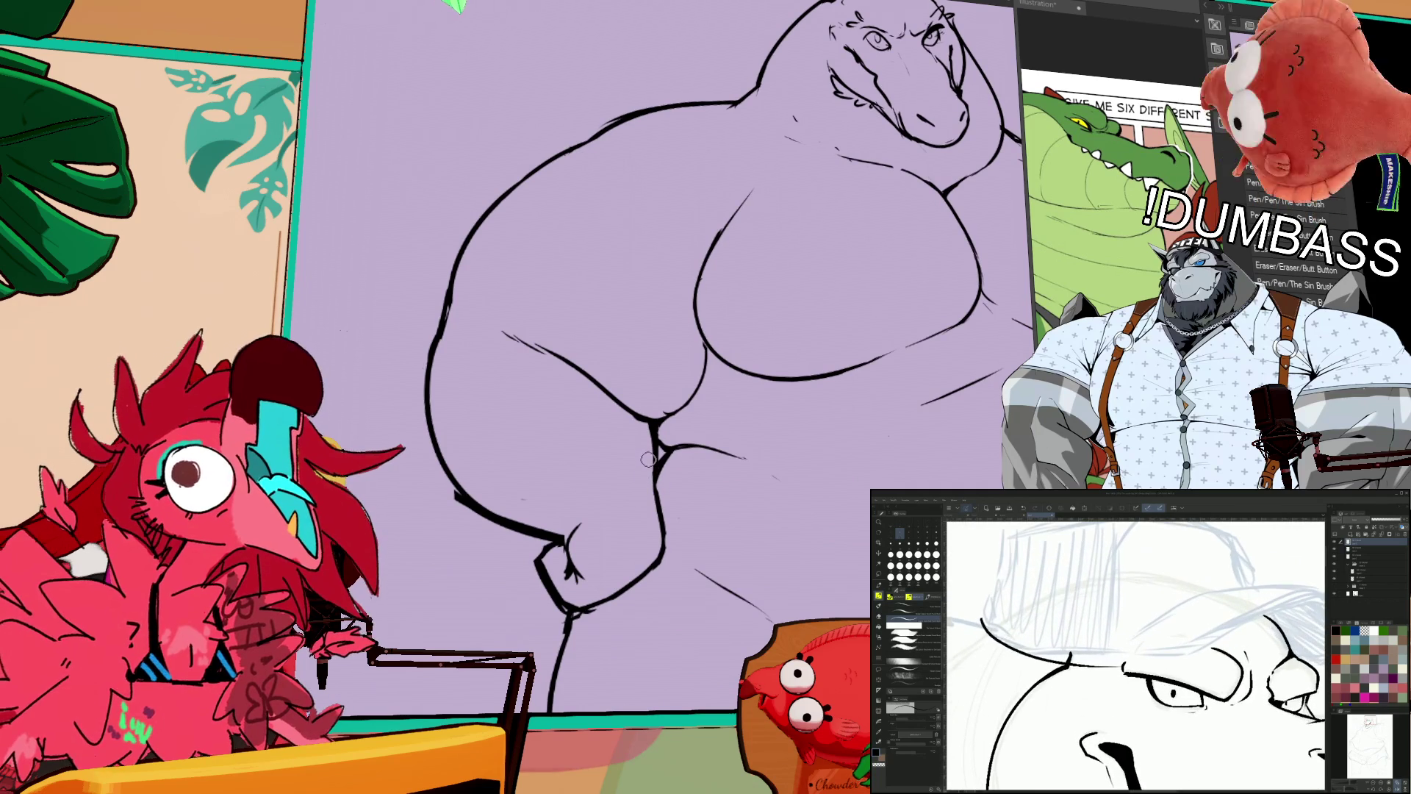
drag(781, 416, 794, 350)
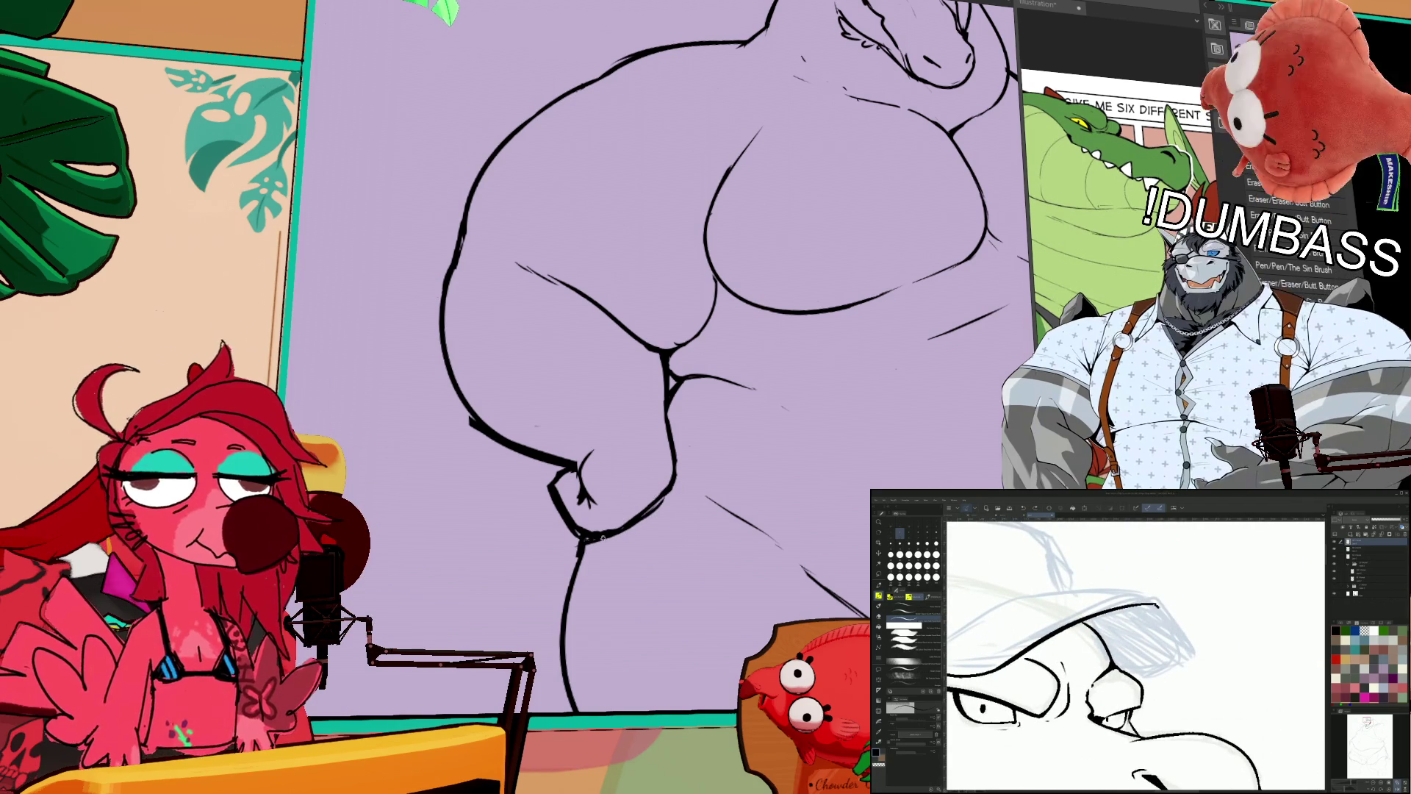
drag(854, 292, 803, 308)
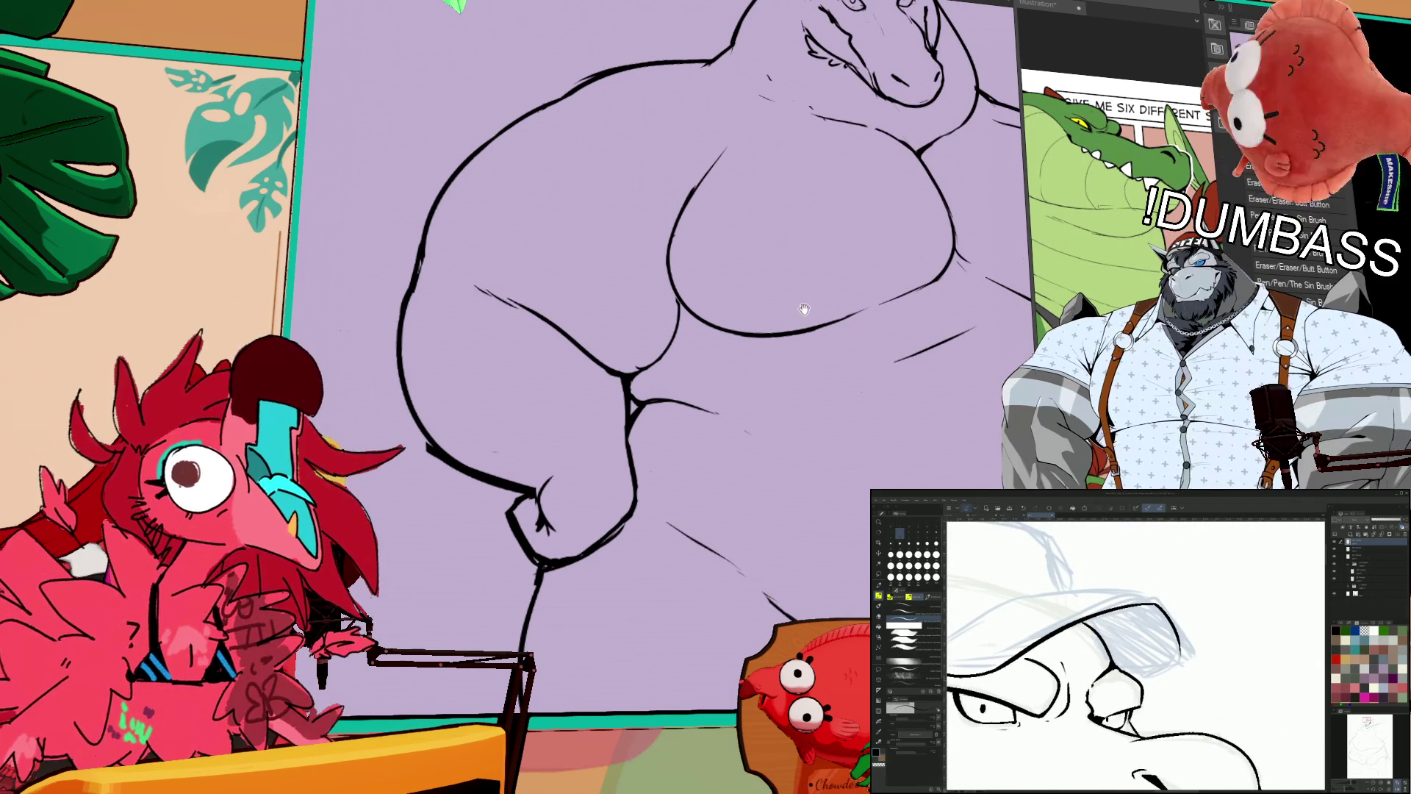
scroll(691, 382, down, 3)
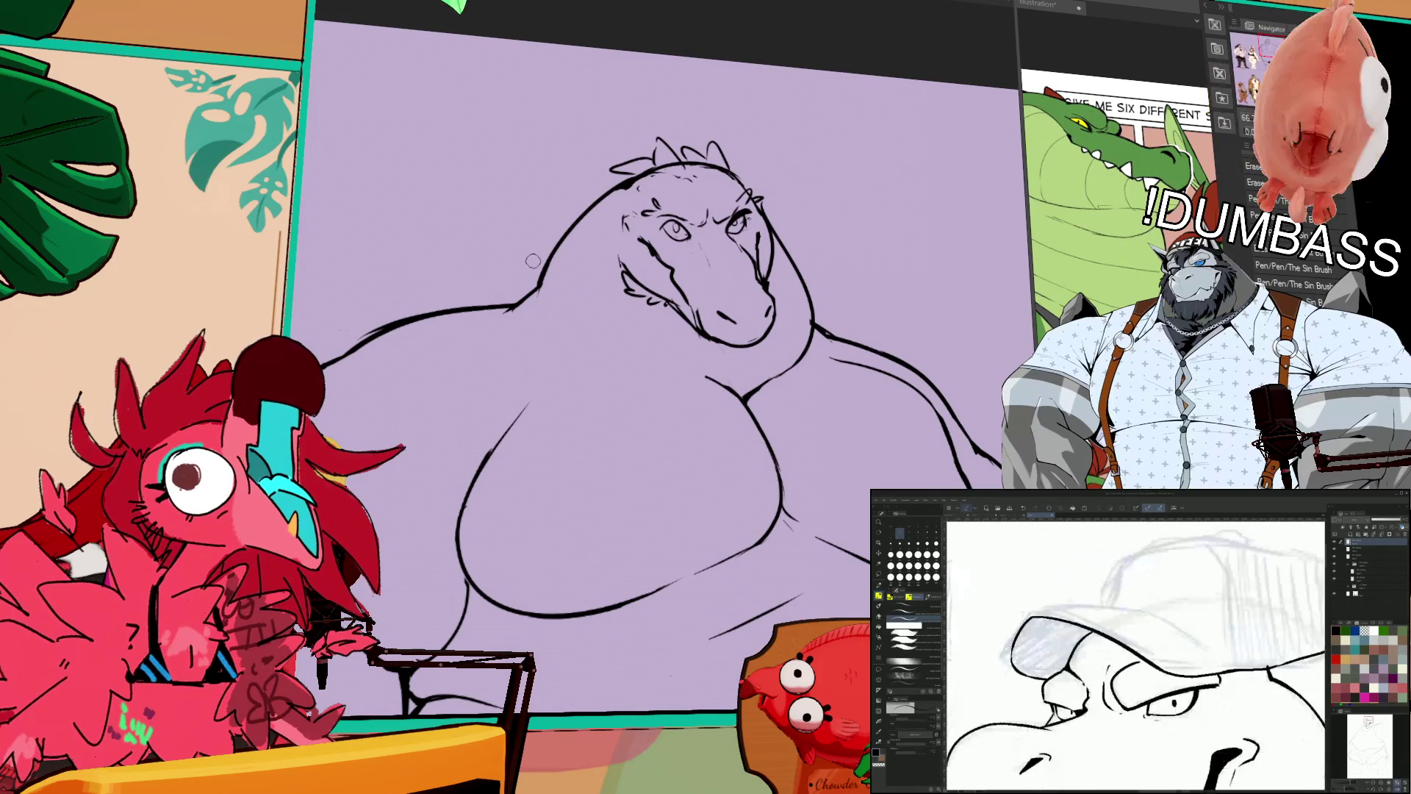
mouse_move(708, 266)
mouse_down()
mouse_move(852, 232)
mouse_move(842, 306)
mouse_up()
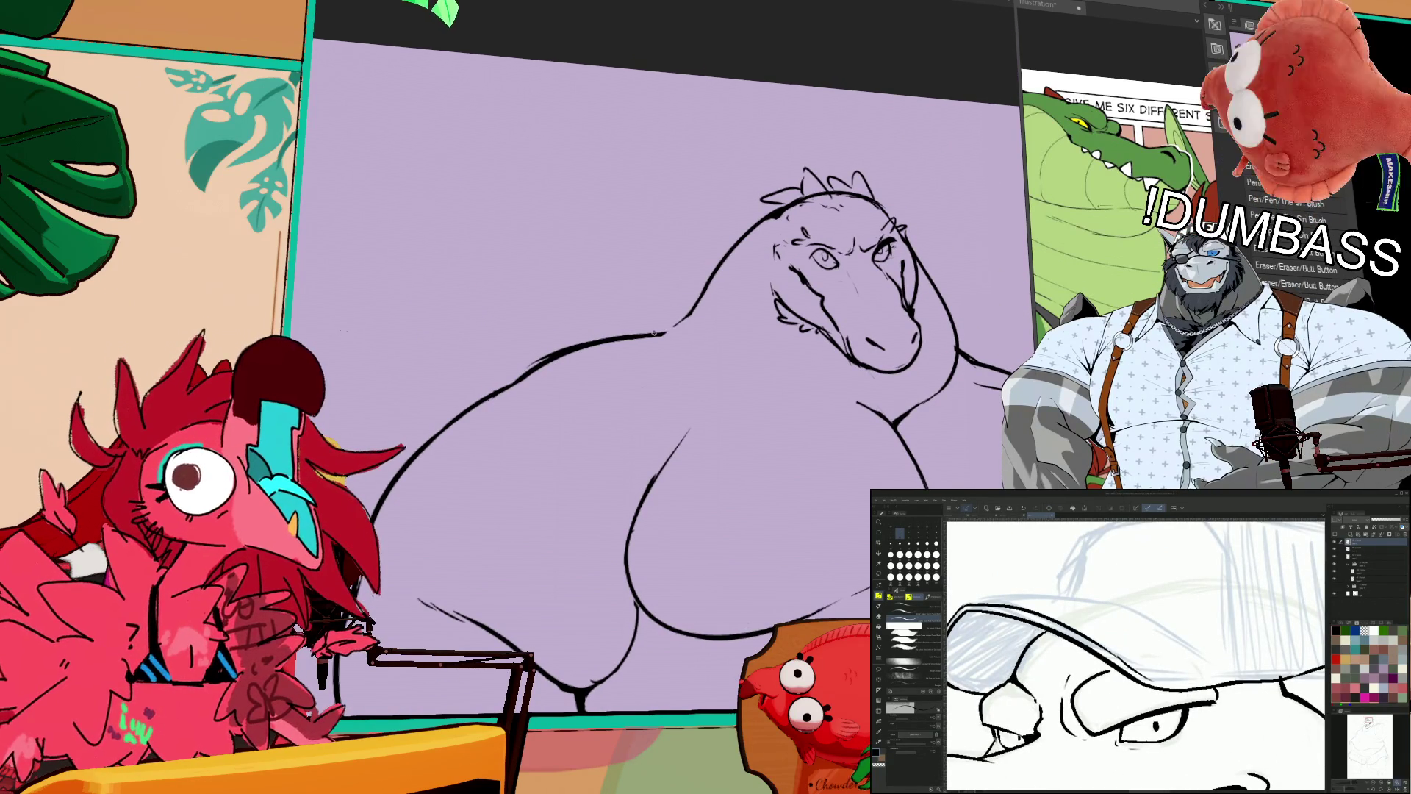
drag(566, 365, 629, 315)
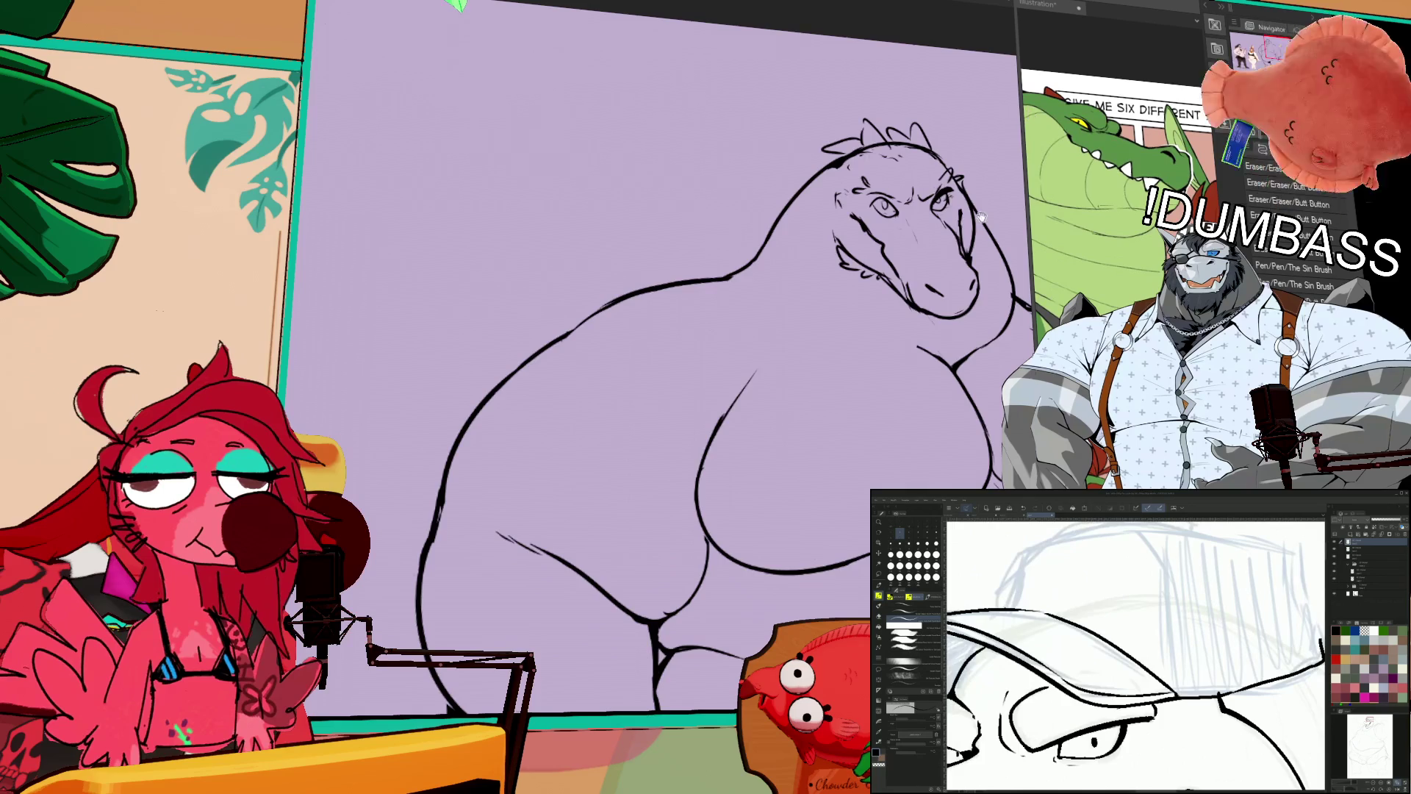
scroll(616, 316, up, 3)
Step: Ink lines along the left of the snout and under the chin, then spikes atop the head
drag(618, 285, 626, 332)
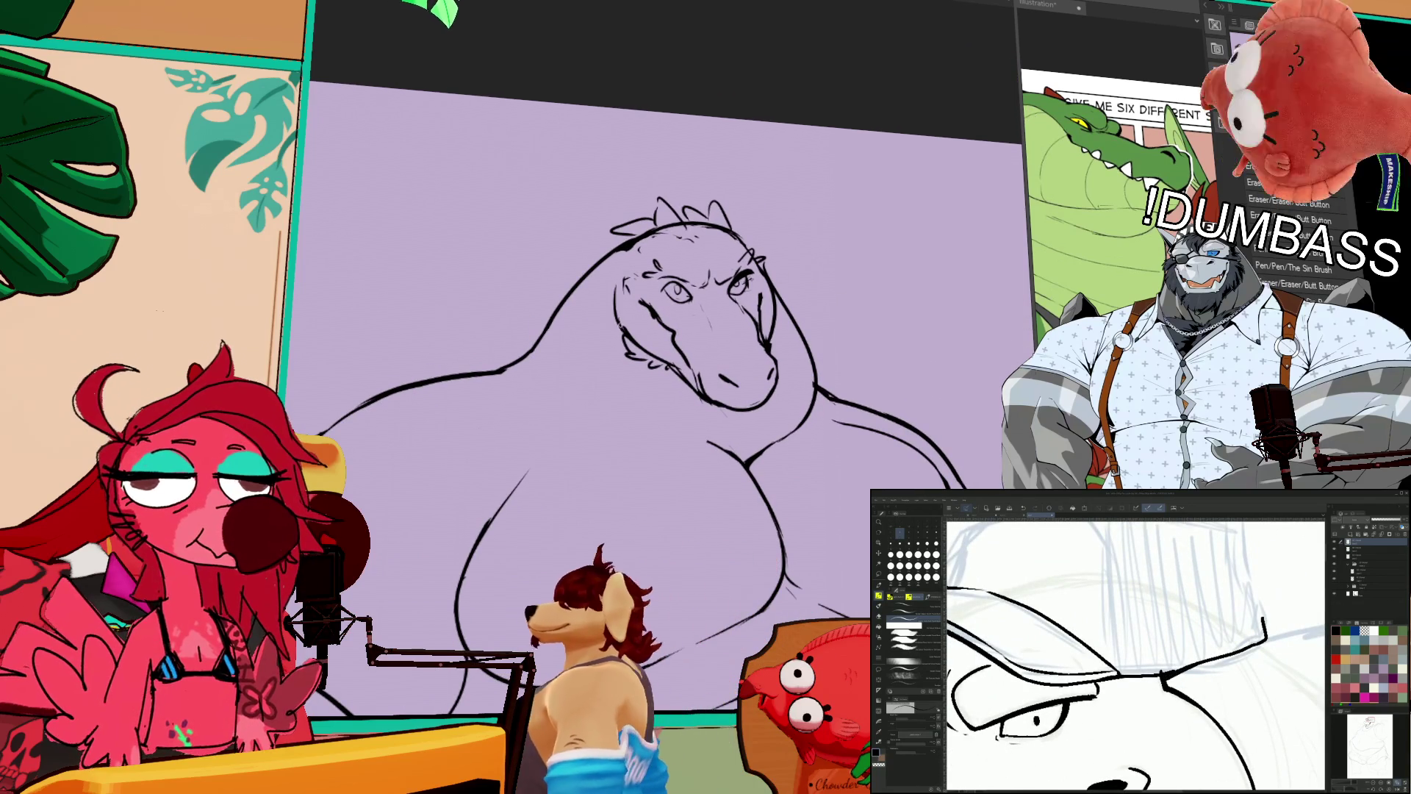
drag(593, 393, 707, 420)
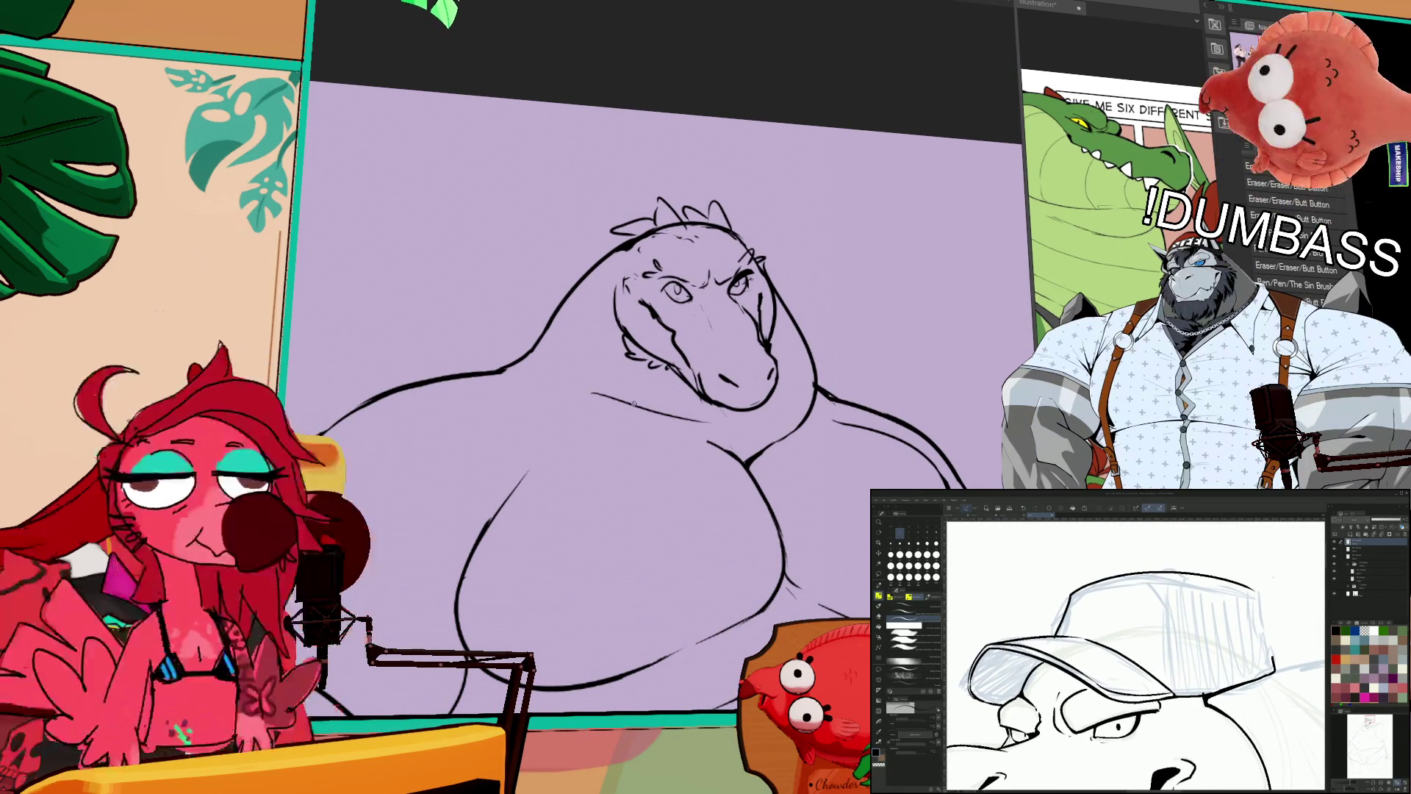
drag(700, 347, 742, 291)
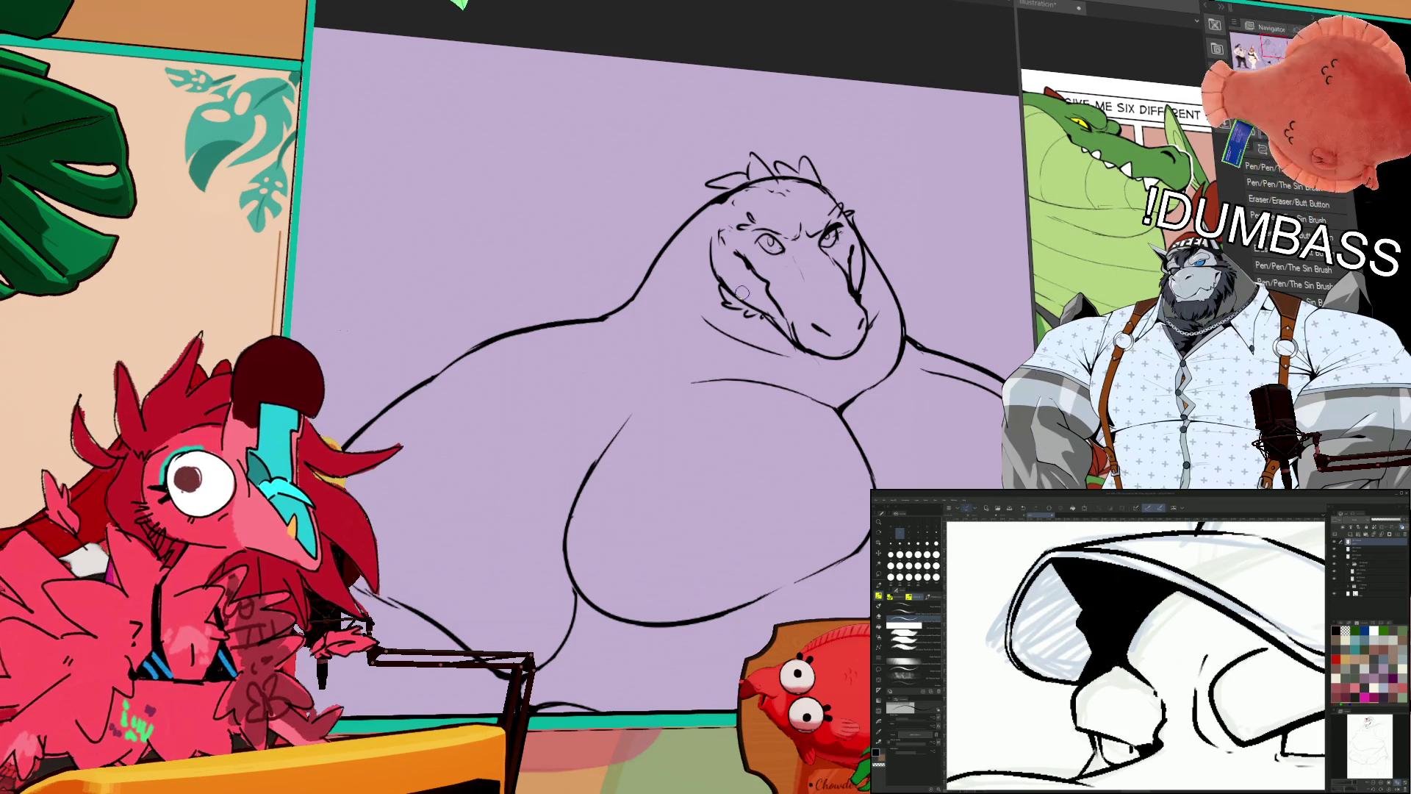
mouse_move(1018, 617)
mouse_down()
mouse_move(1052, 577)
mouse_move(1062, 586)
mouse_up()
drag(1023, 654, 1079, 604)
mouse_move(1029, 662)
mouse_down()
mouse_move(1078, 617)
mouse_move(1081, 631)
mouse_up()
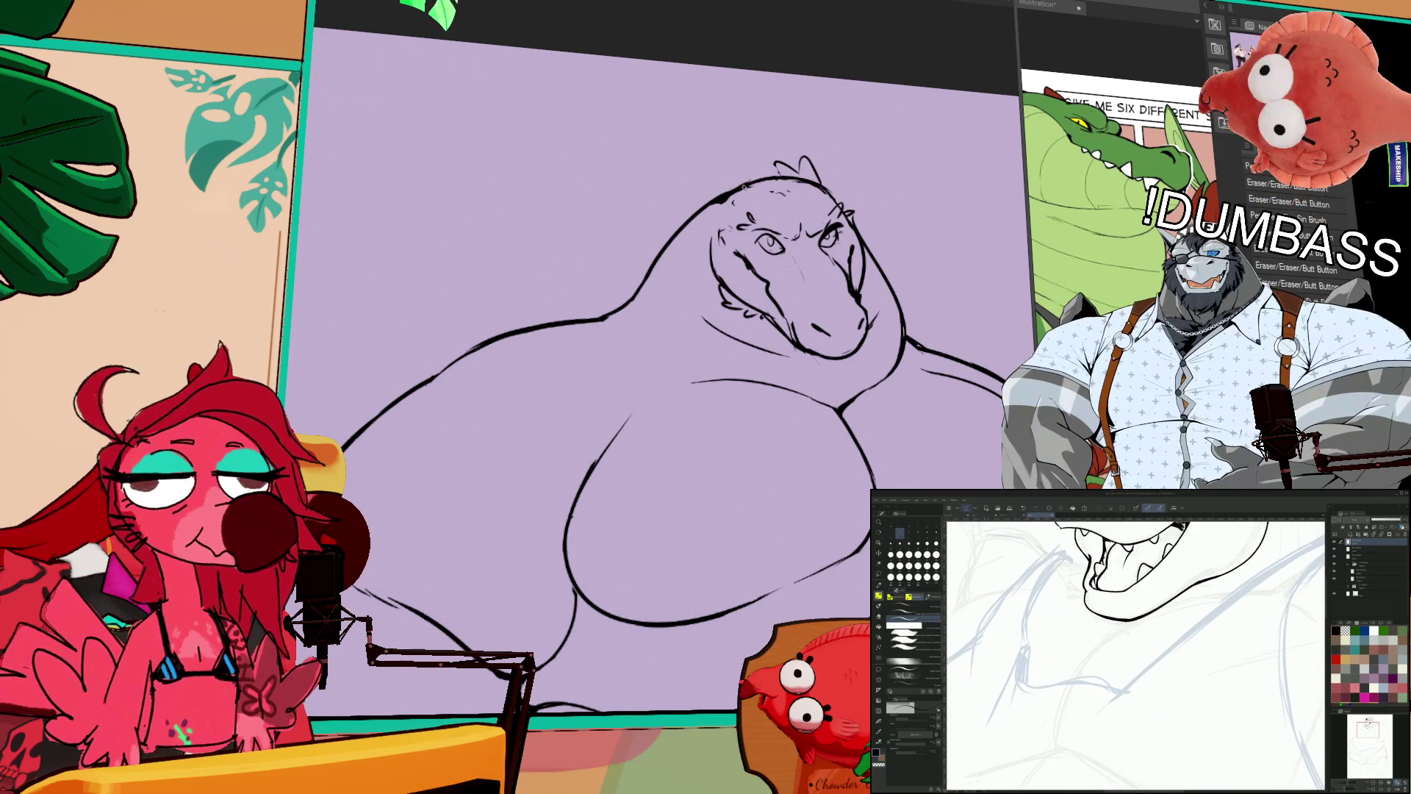
mouse_move(711, 177)
mouse_down()
mouse_move(736, 187)
mouse_move(663, 234)
mouse_up()
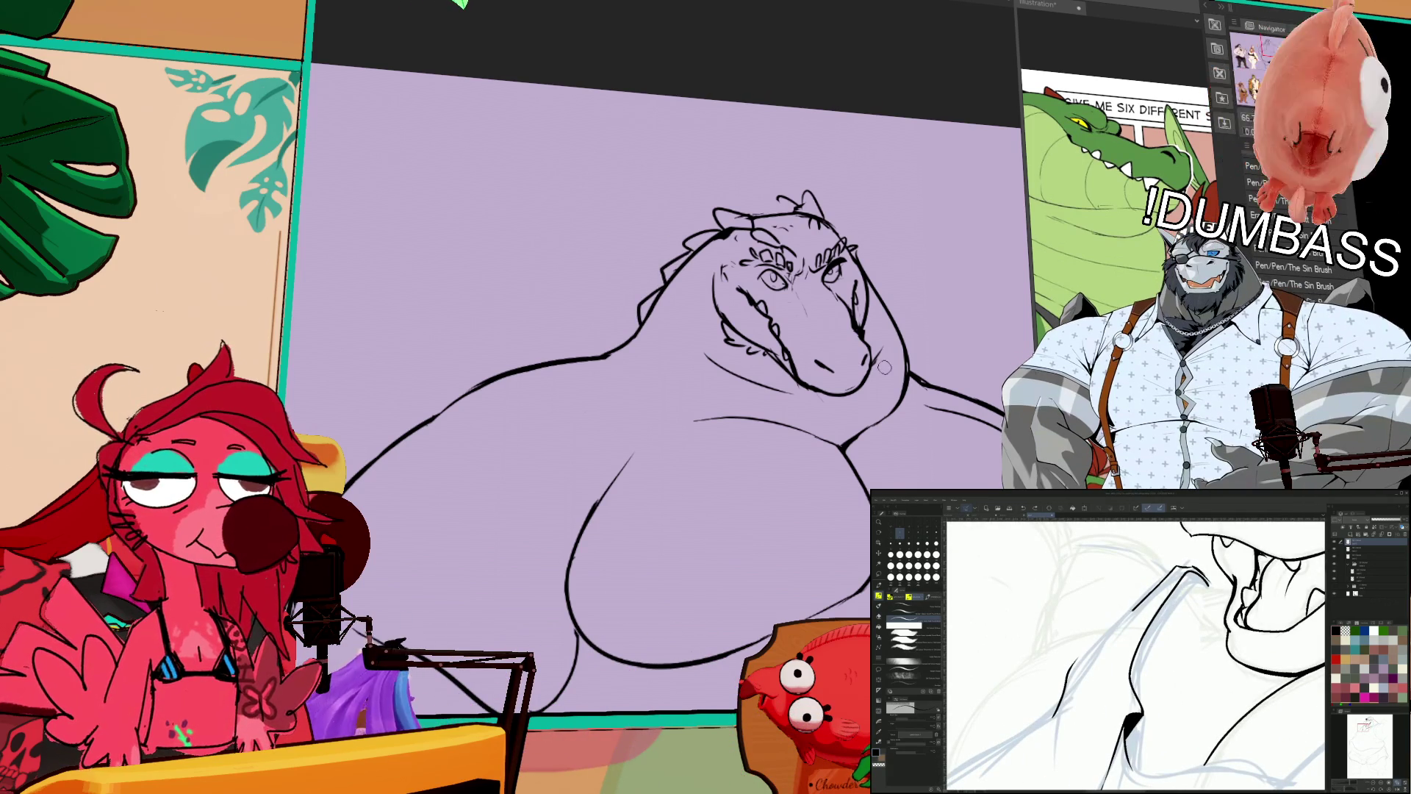
Step: Switch to the eraser brushes
key(e)
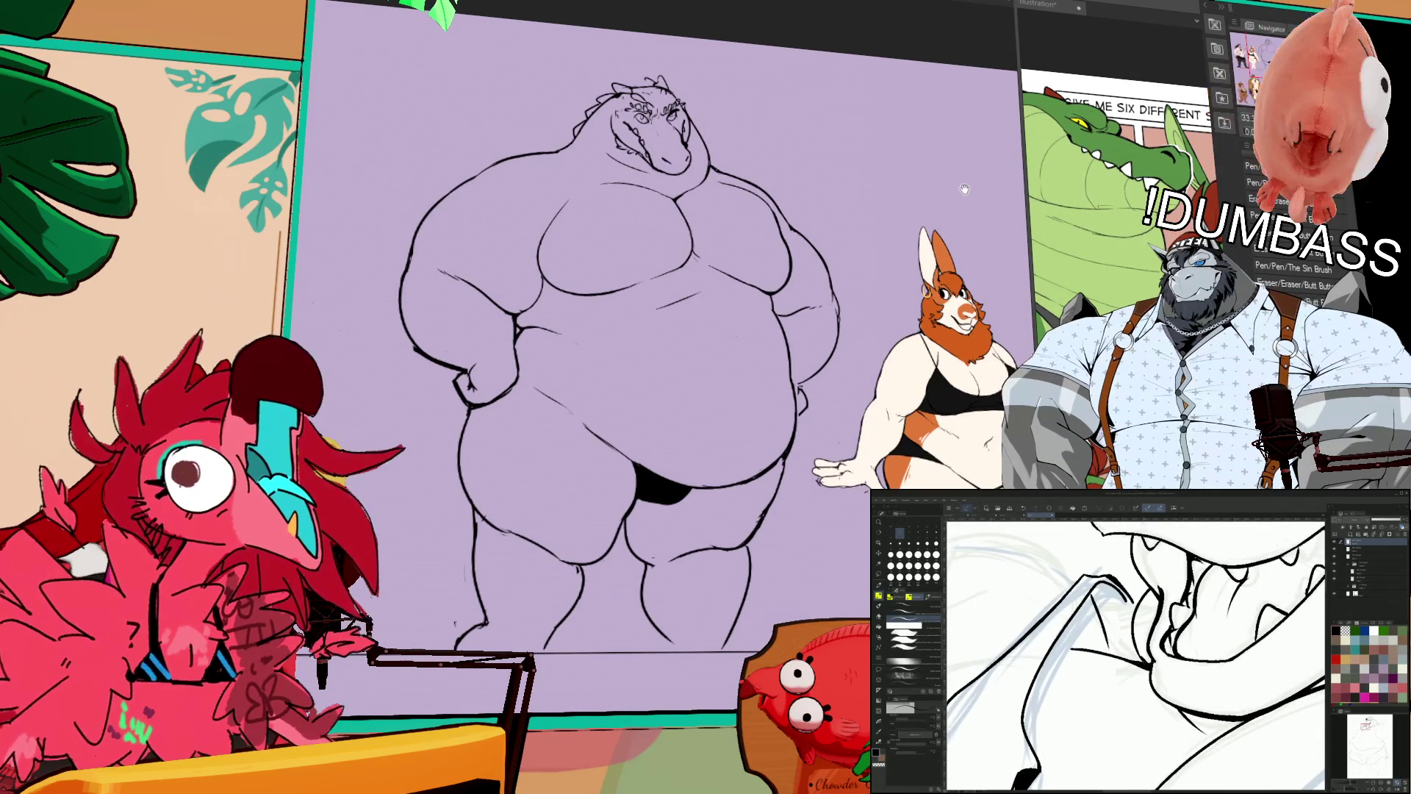
mouse_move(581, 163)
mouse_down()
mouse_move(694, 136)
mouse_move(701, 169)
mouse_move(665, 206)
mouse_move(631, 197)
mouse_up()
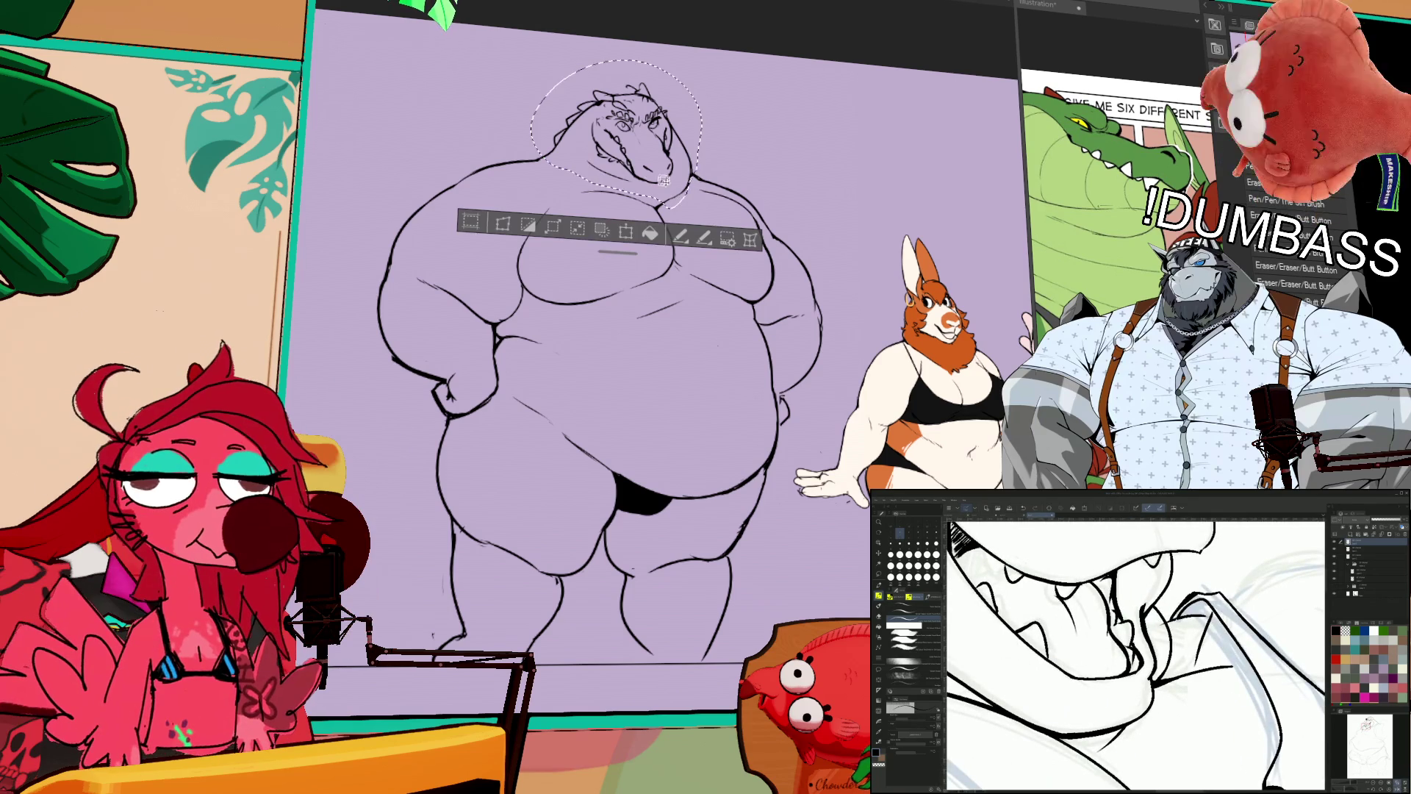
key(ctrl+t)
drag(702, 137, 691, 138)
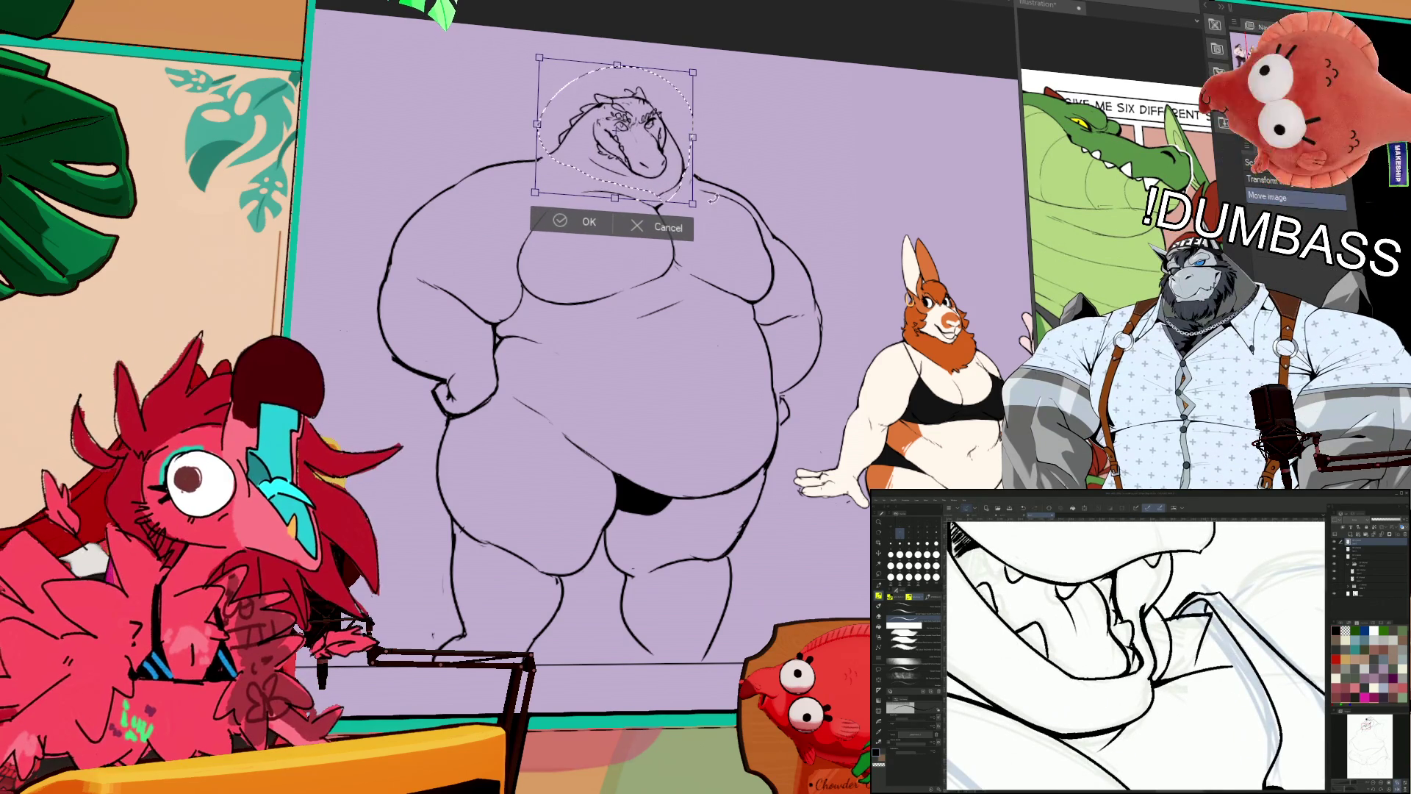
mouse_move(670, 185)
mouse_down()
mouse_move(671, 204)
mouse_move(624, 194)
mouse_move(735, 226)
mouse_up()
click(659, 227)
key(ctrl+d)
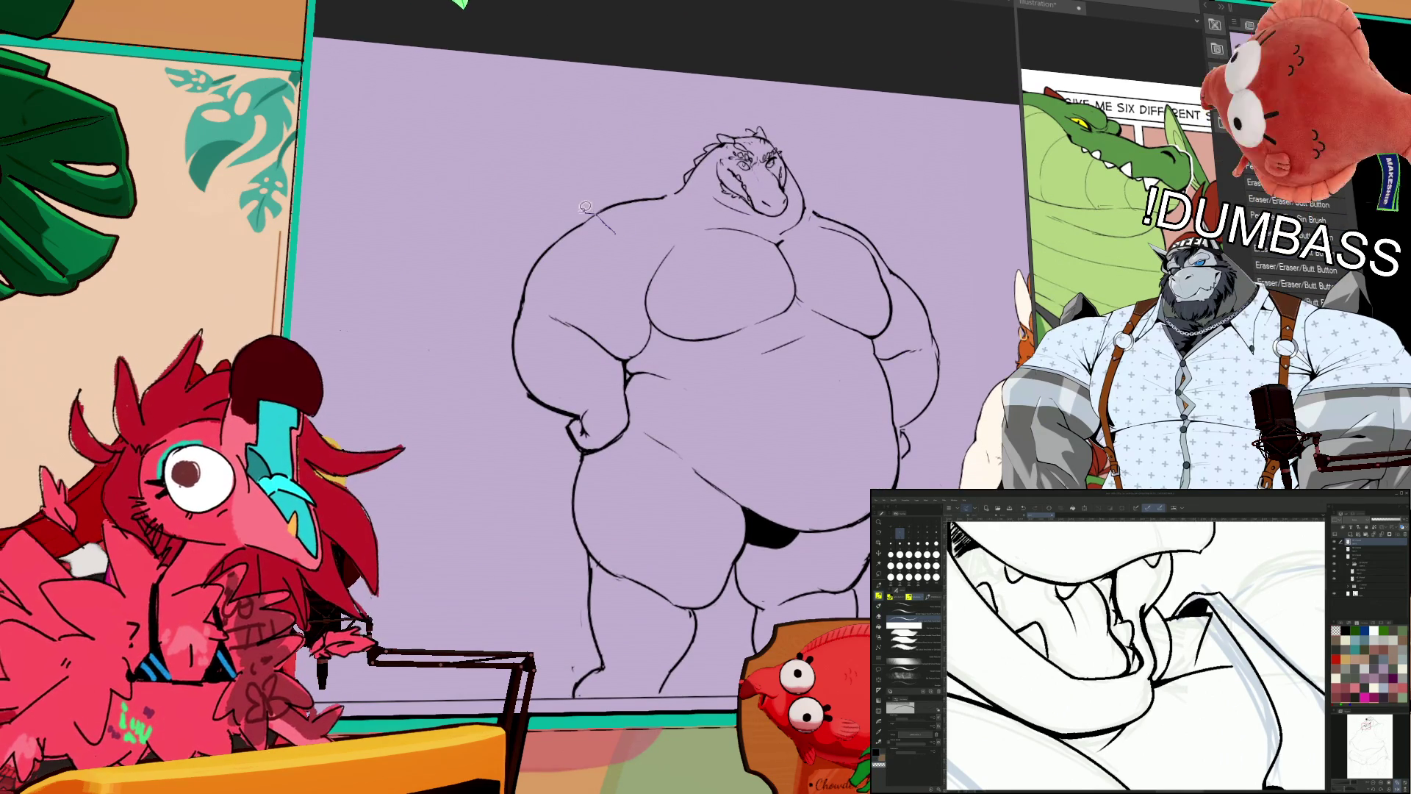
mouse_move(579, 360)
mouse_down()
mouse_move(544, 312)
mouse_move(597, 213)
mouse_up()
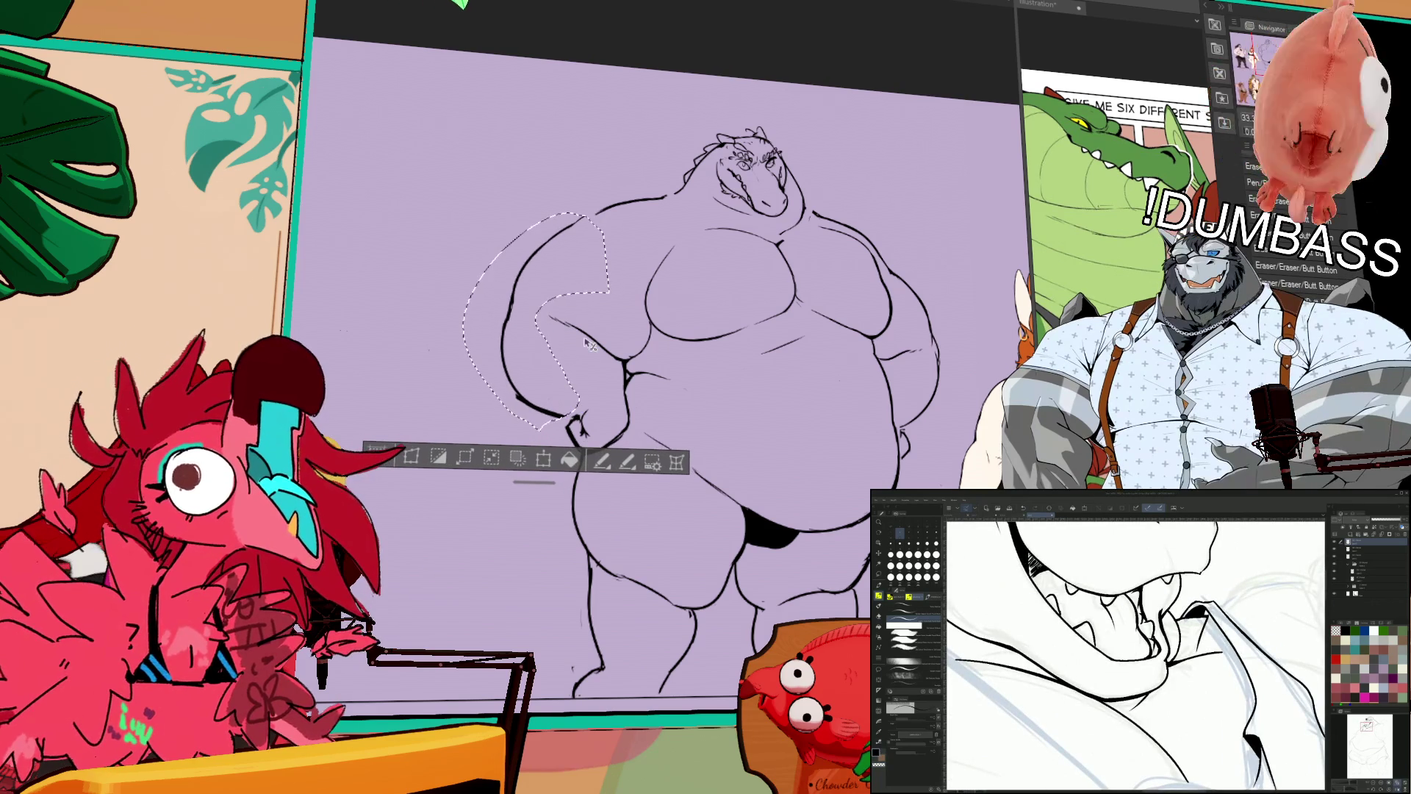
Step: Nudge the left arm left, then transform the hand on the hip slightly lower
key(Left)
key(Left)
key(Left)
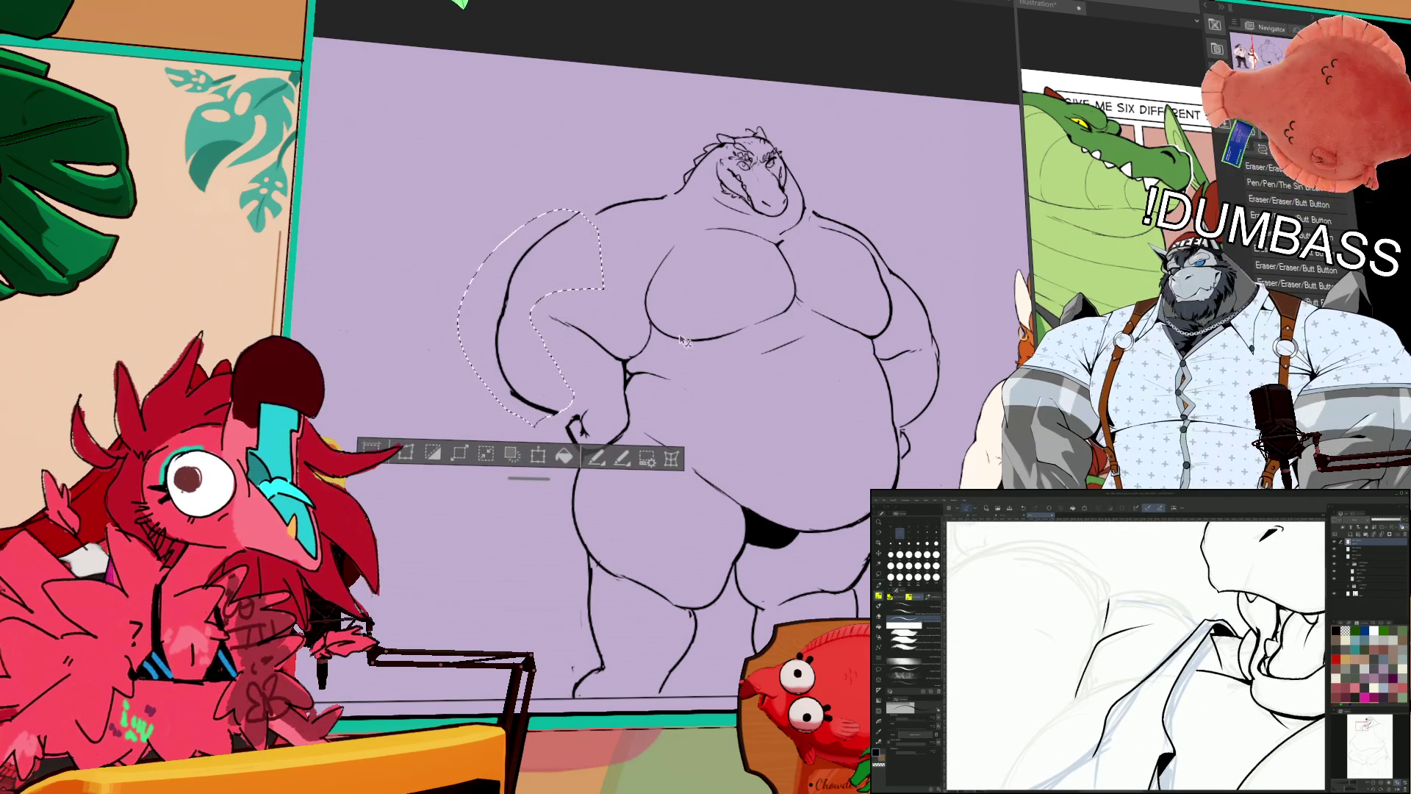
key(ctrl+d)
drag(581, 406, 592, 449)
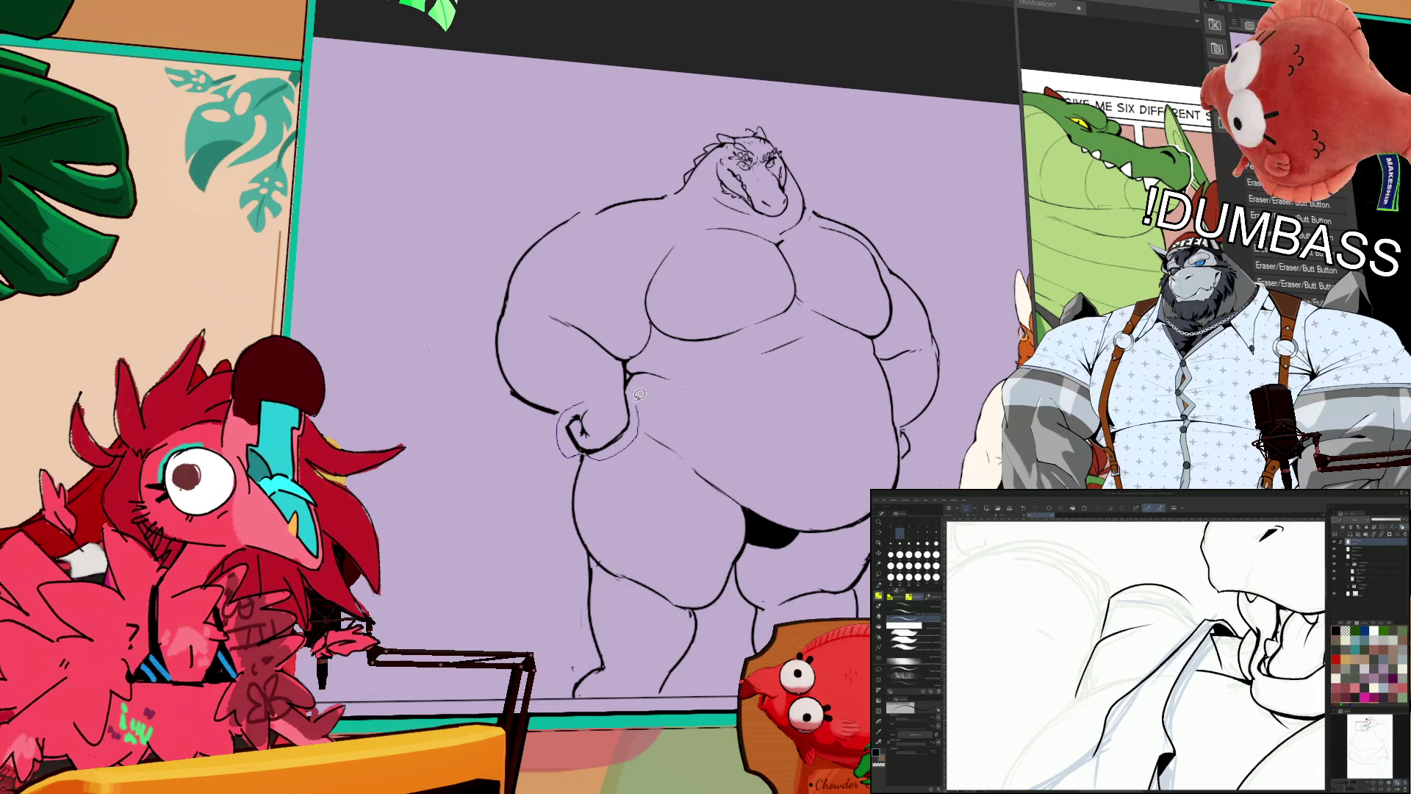
drag(639, 395, 630, 424)
click(607, 487)
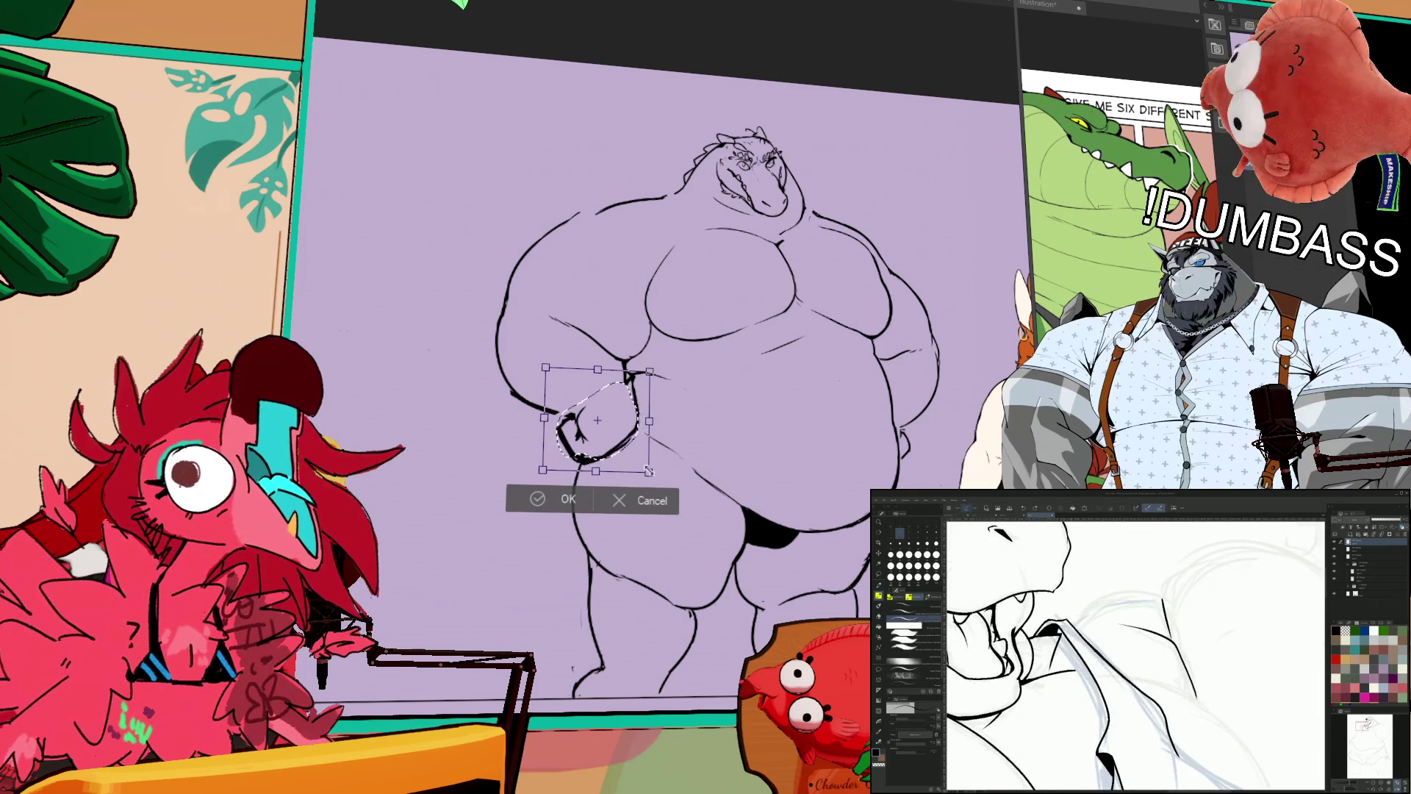
drag(636, 439, 638, 467)
key(Return)
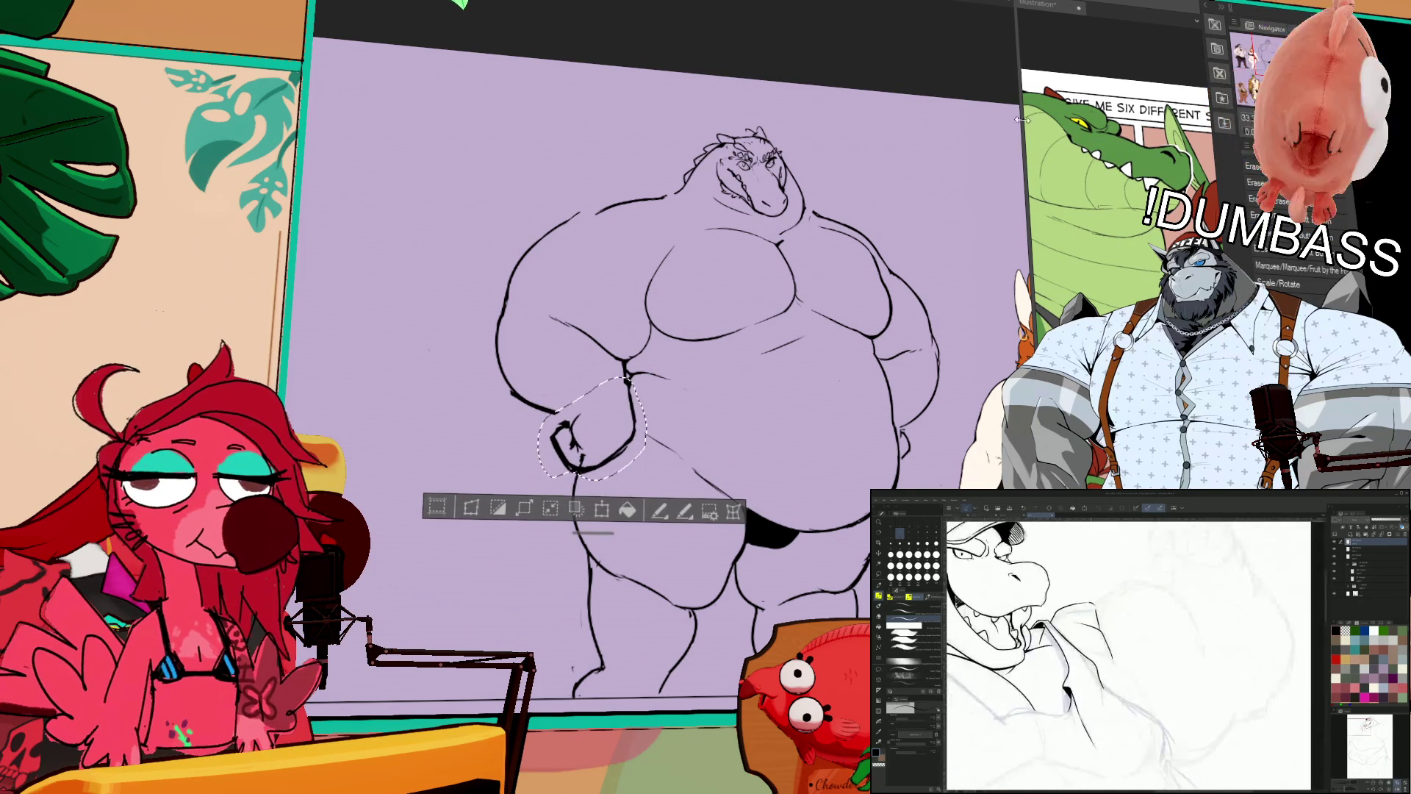
key(ctrl+d)
drag(875, 293, 867, 271)
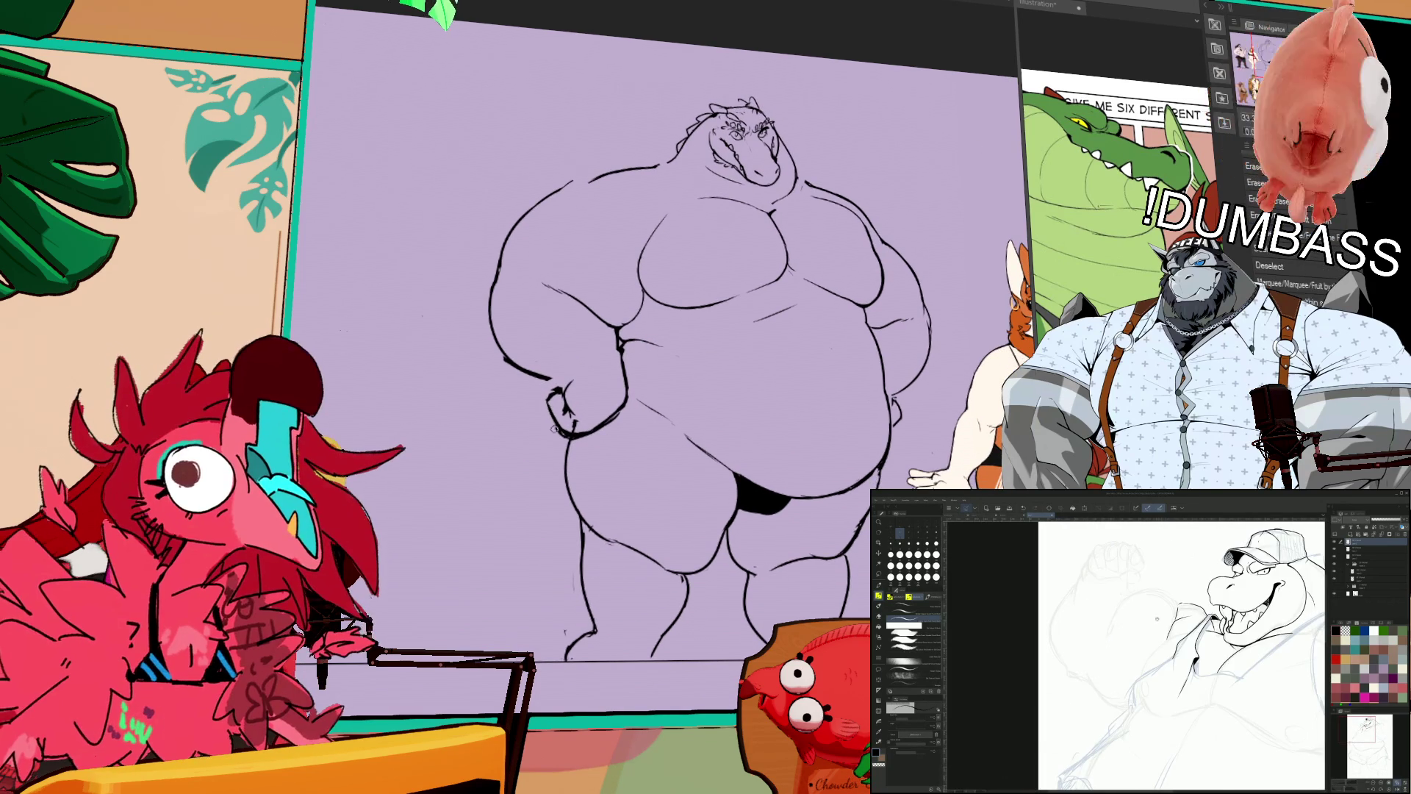
key(ctrl+z)
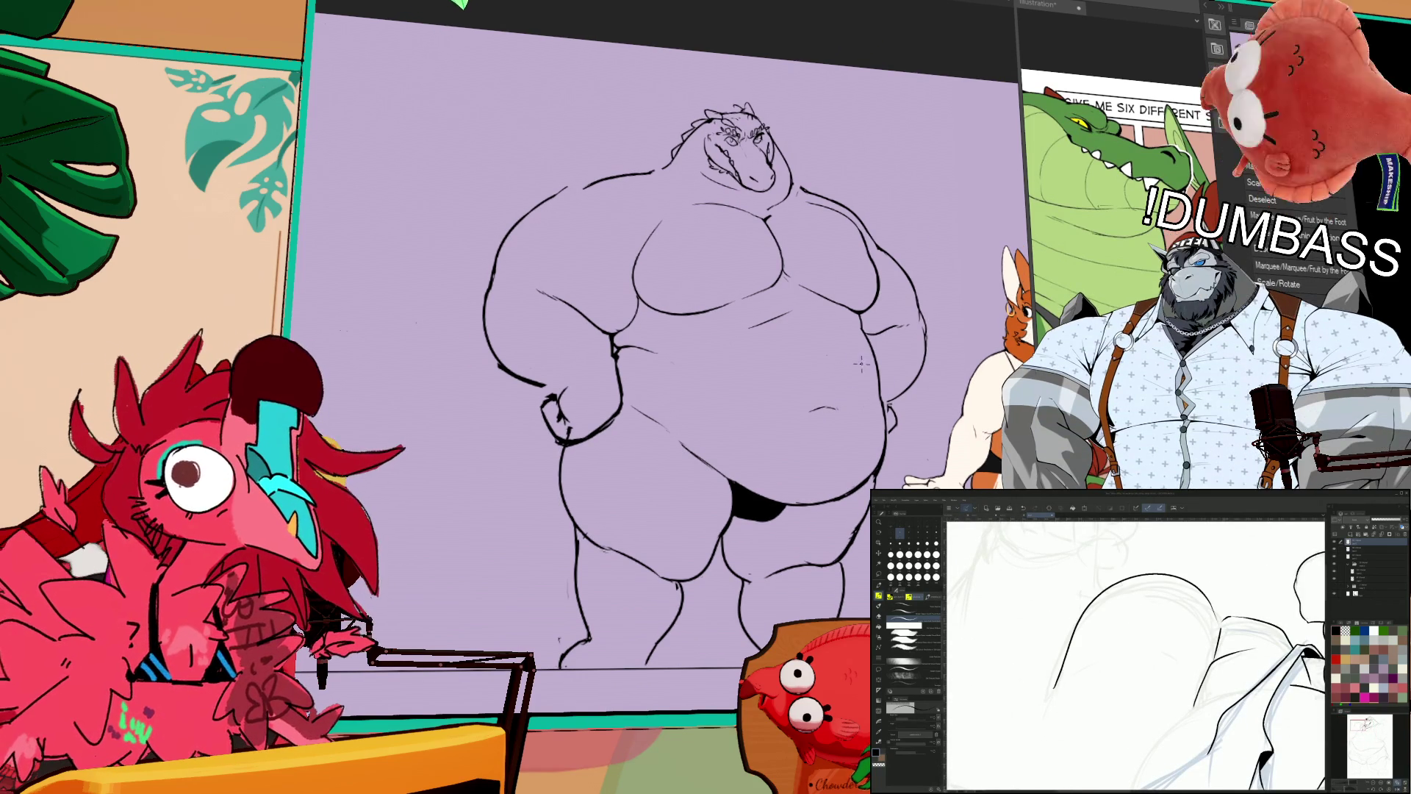
Step: Reapply the slight Scale/Rotate rescale to the lineart and deselect
key(ctrl+y)
scroll(897, 403, up, 2)
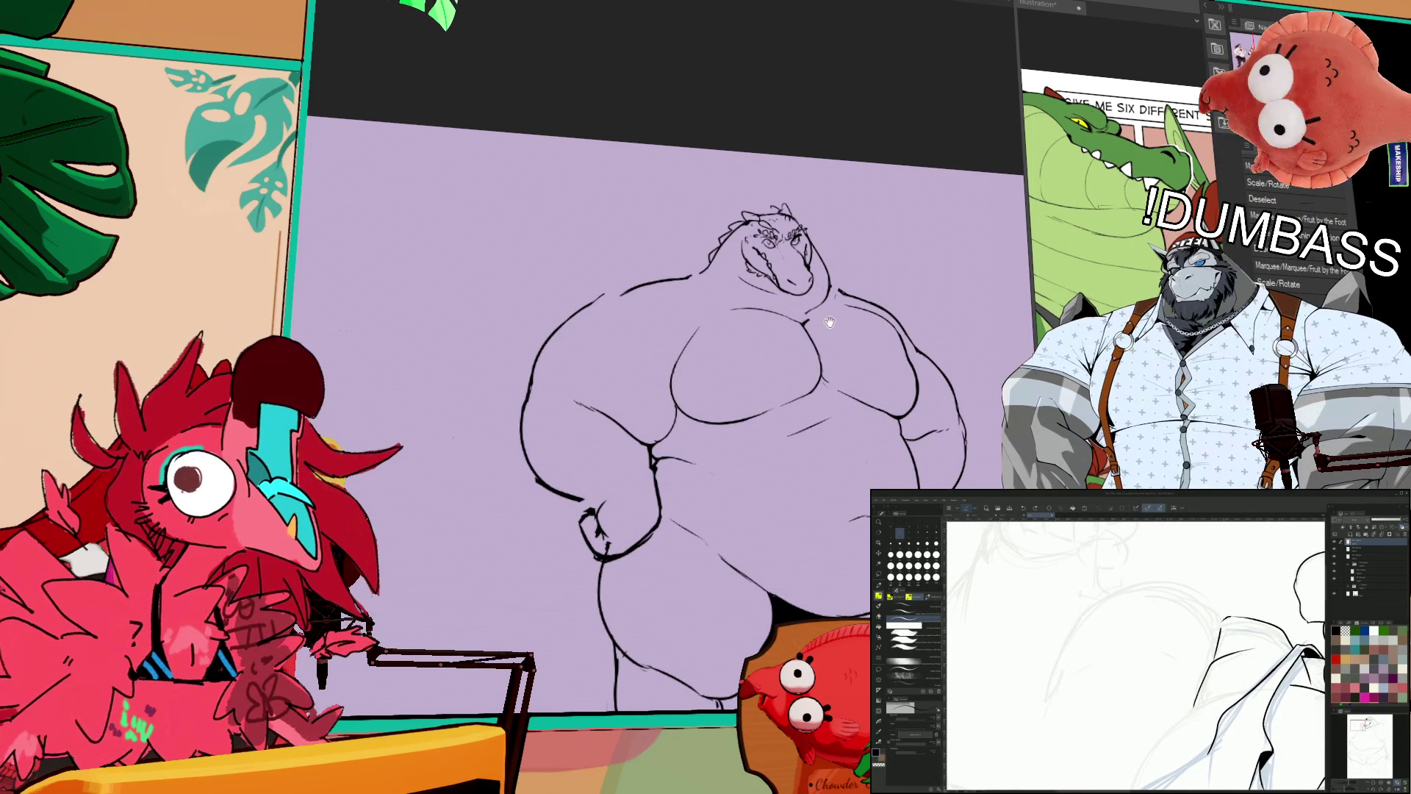
key(ctrl+d)
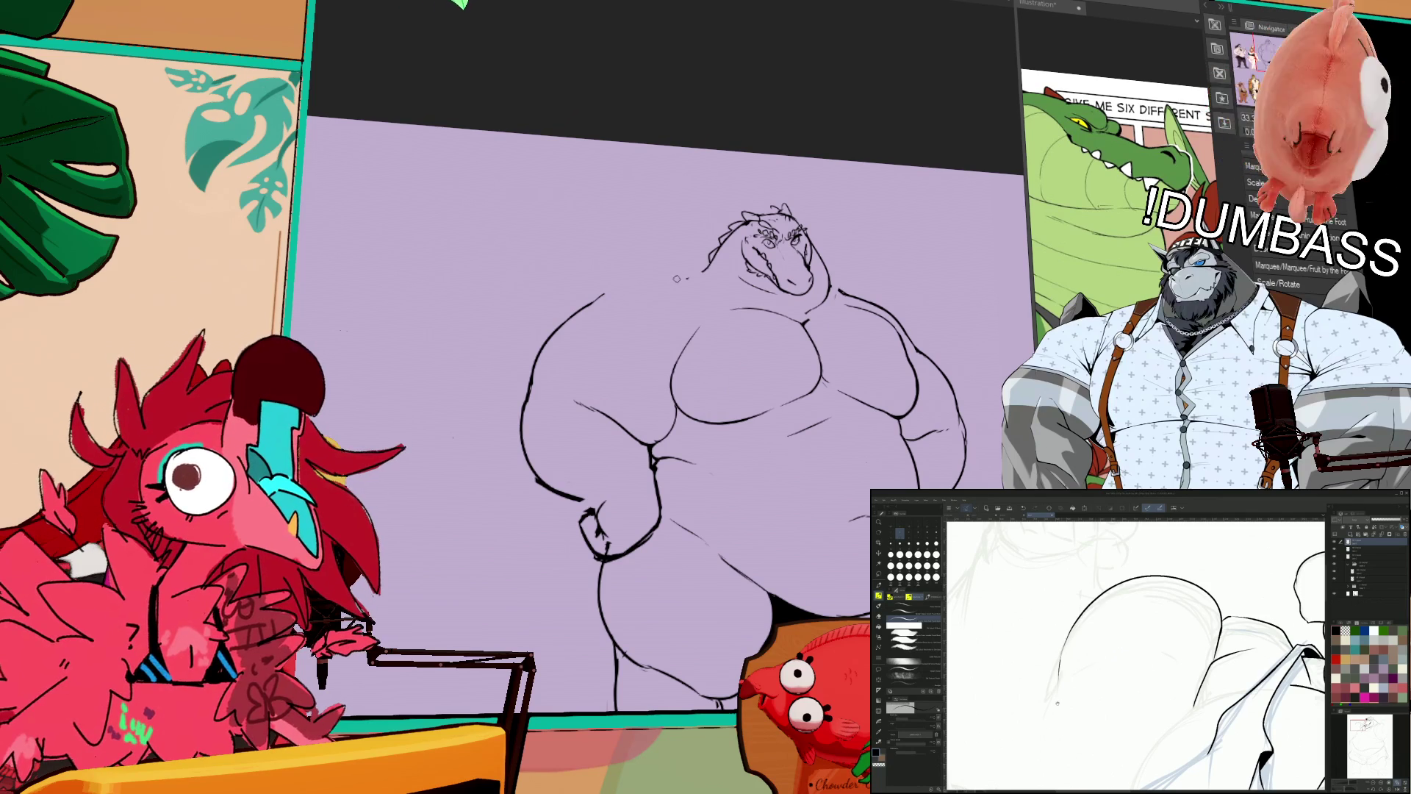
Step: Erase and redraw part of the shoulder line, then view the whole figure
mouse_move(698, 281)
mouse_down()
mouse_move(596, 295)
mouse_move(698, 278)
mouse_up()
drag(827, 283, 851, 301)
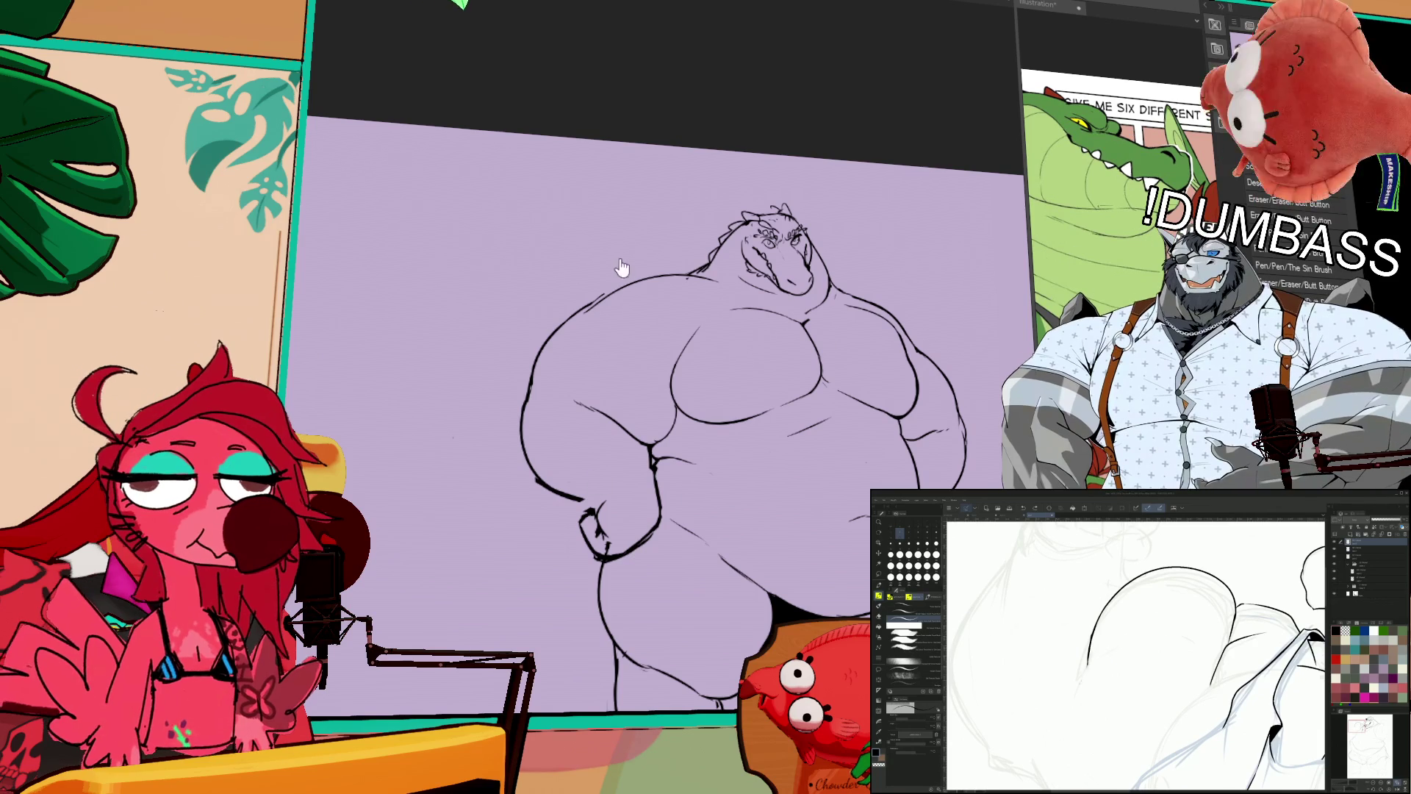
drag(619, 259, 443, 185)
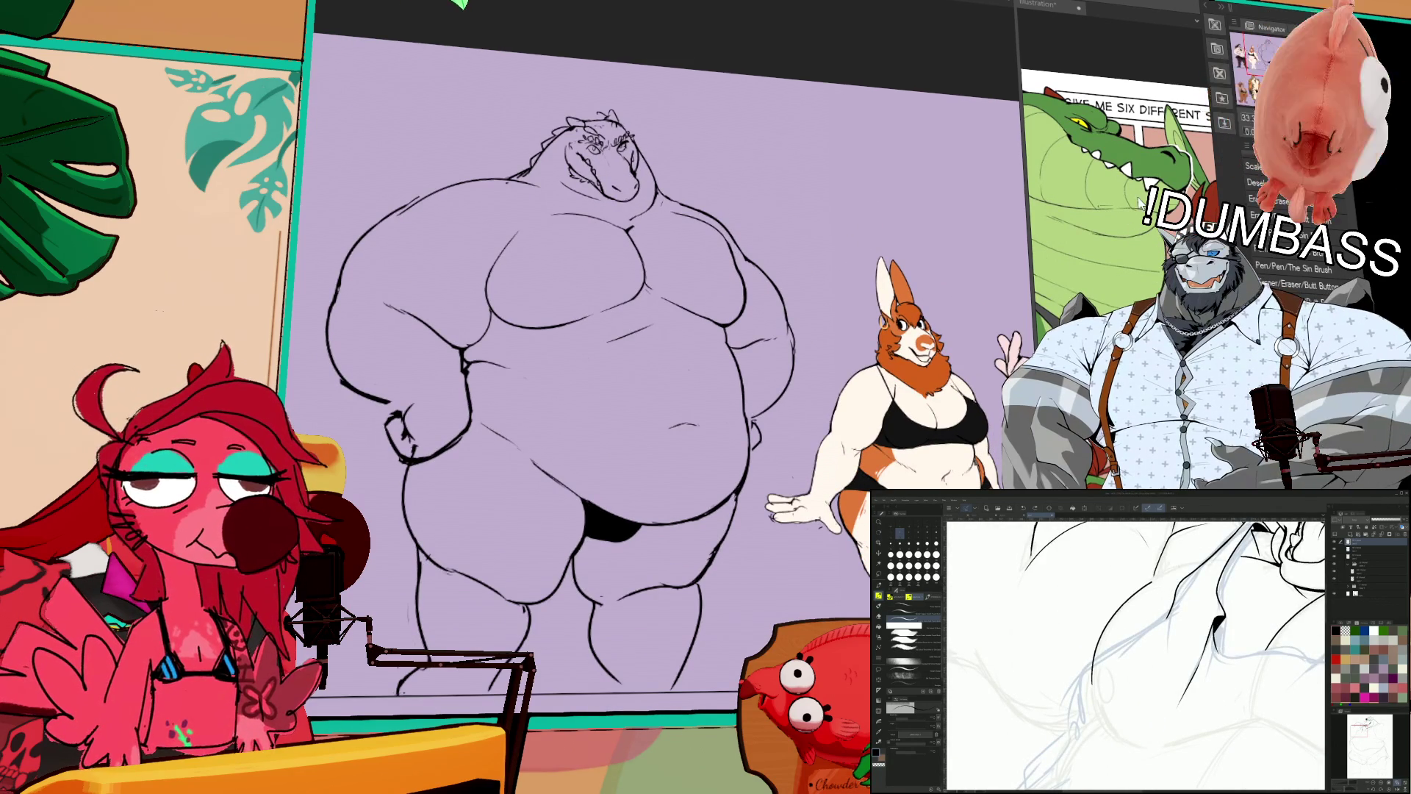
Step: Zoom in on the chest and extend the chest outline upward
scroll(847, 316, up, 2)
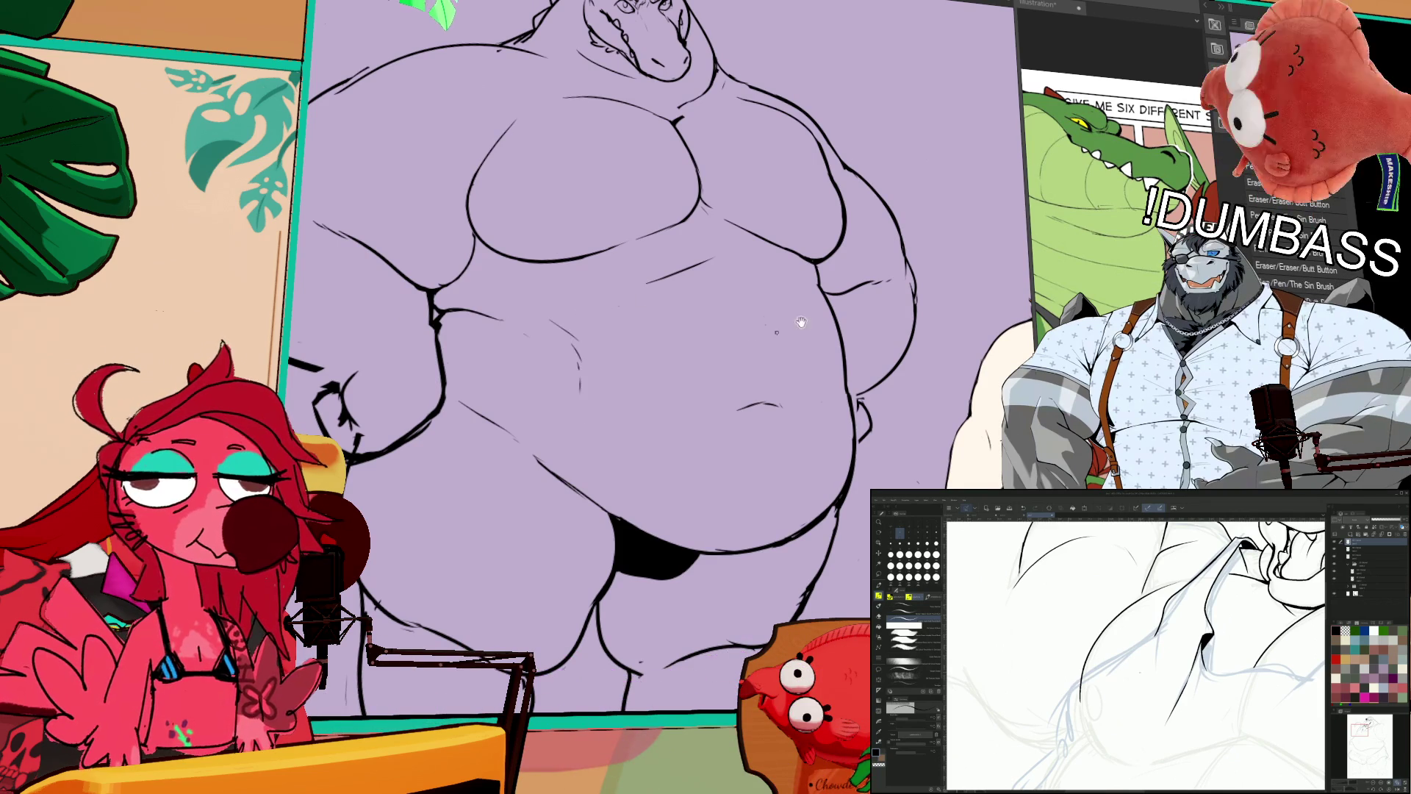
drag(872, 312, 863, 397)
scroll(863, 397, up, 1)
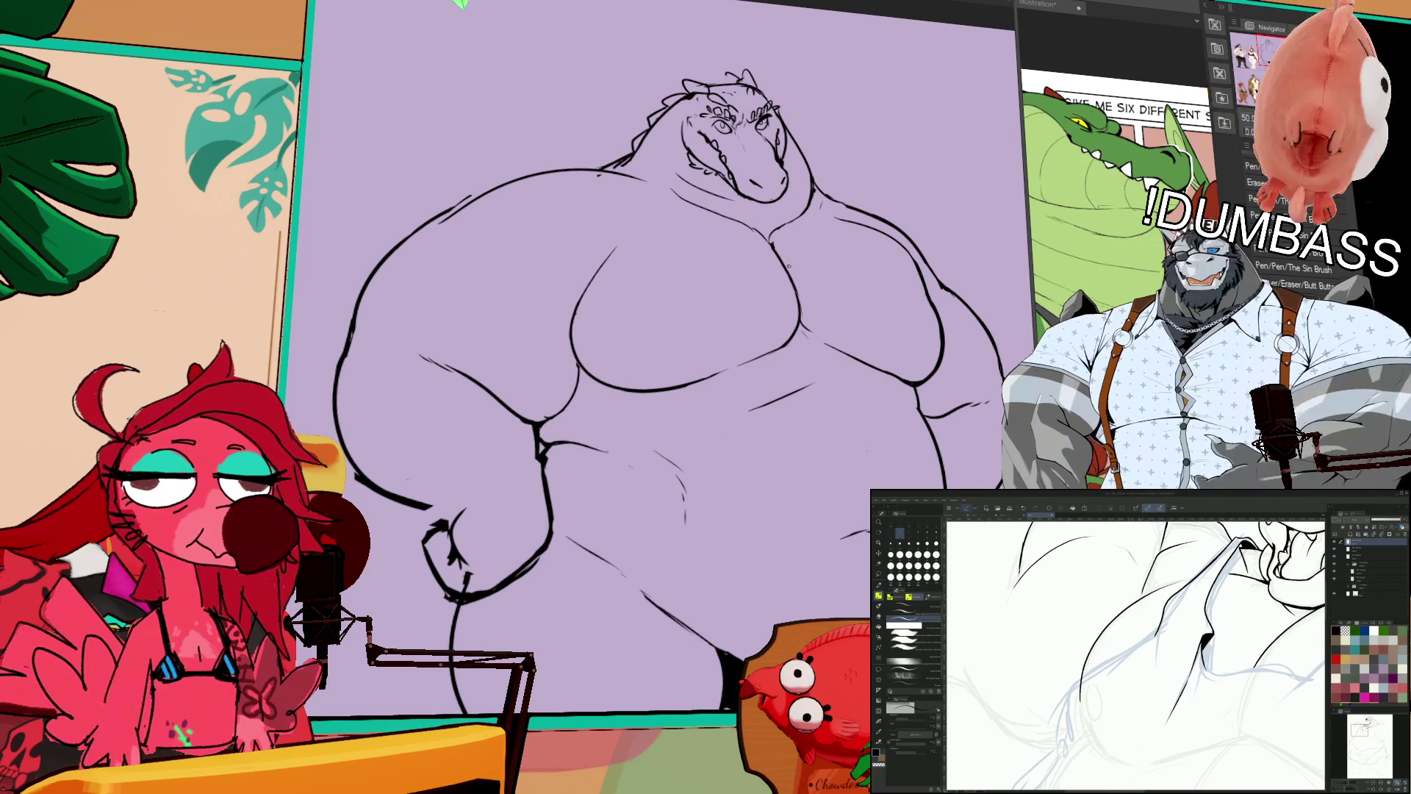
key(e)
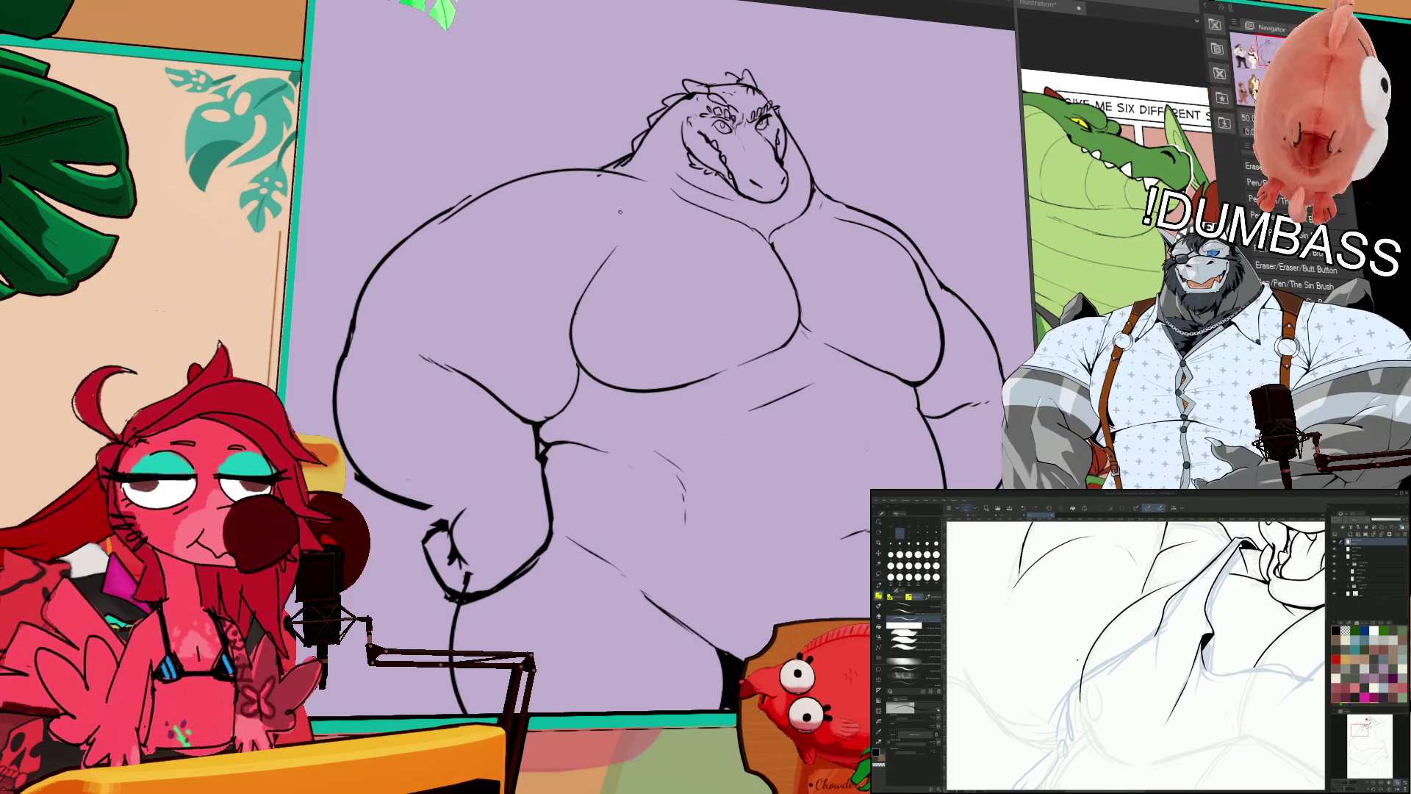
key(p)
mouse_move(599, 273)
mouse_down()
mouse_move(630, 213)
mouse_move(601, 269)
mouse_up()
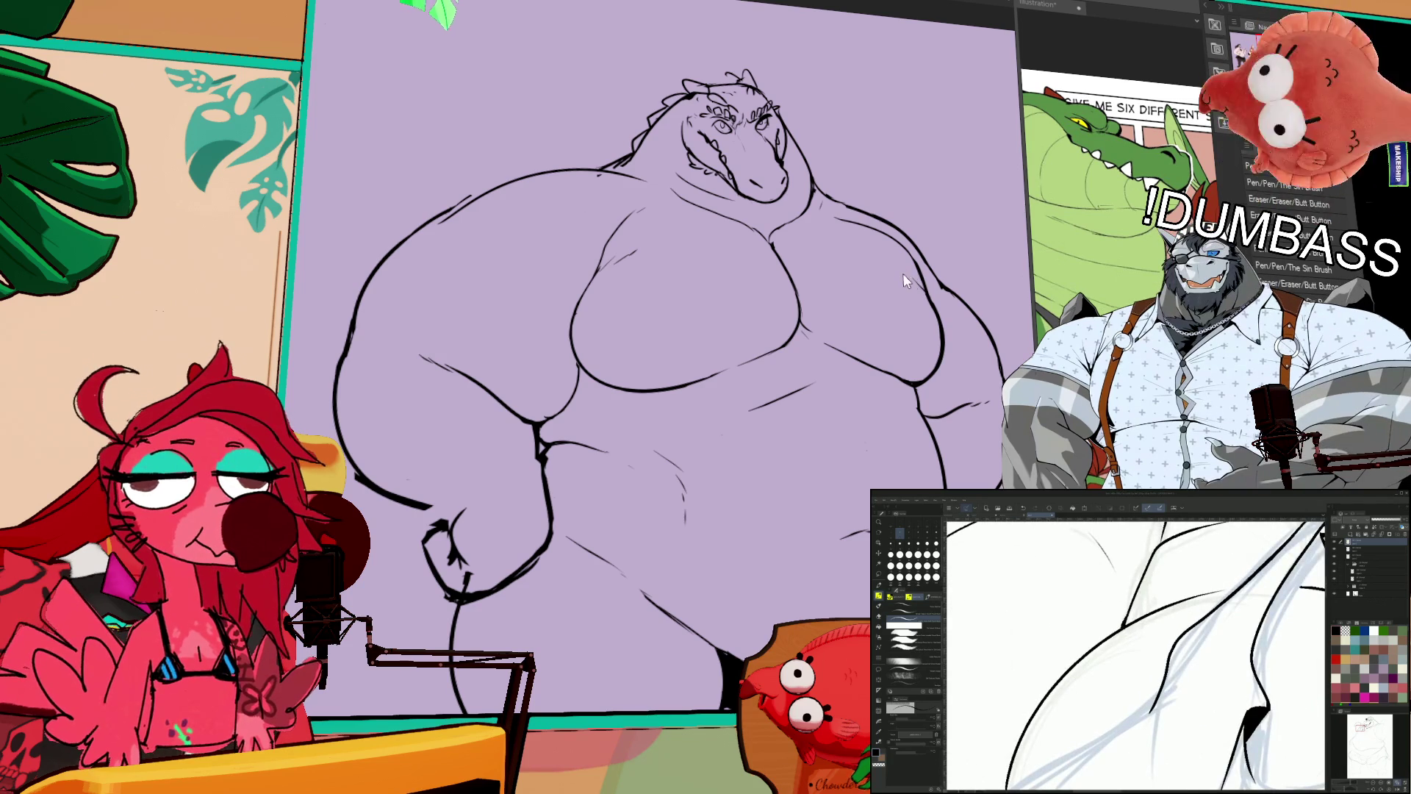
Step: Mark a nipple on the chest and add a short stroke on the right shoulder
key(p)
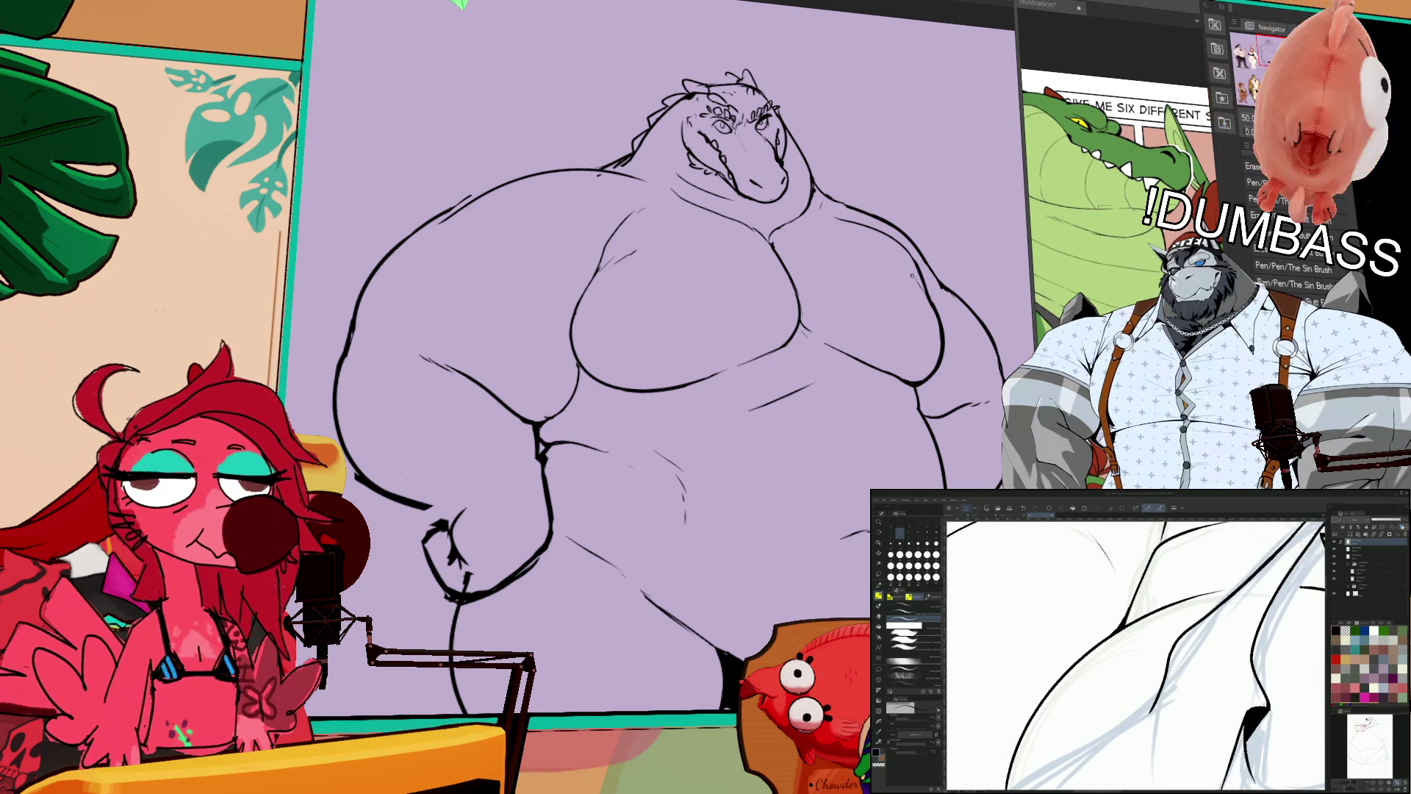
key(e)
drag(904, 273, 906, 280)
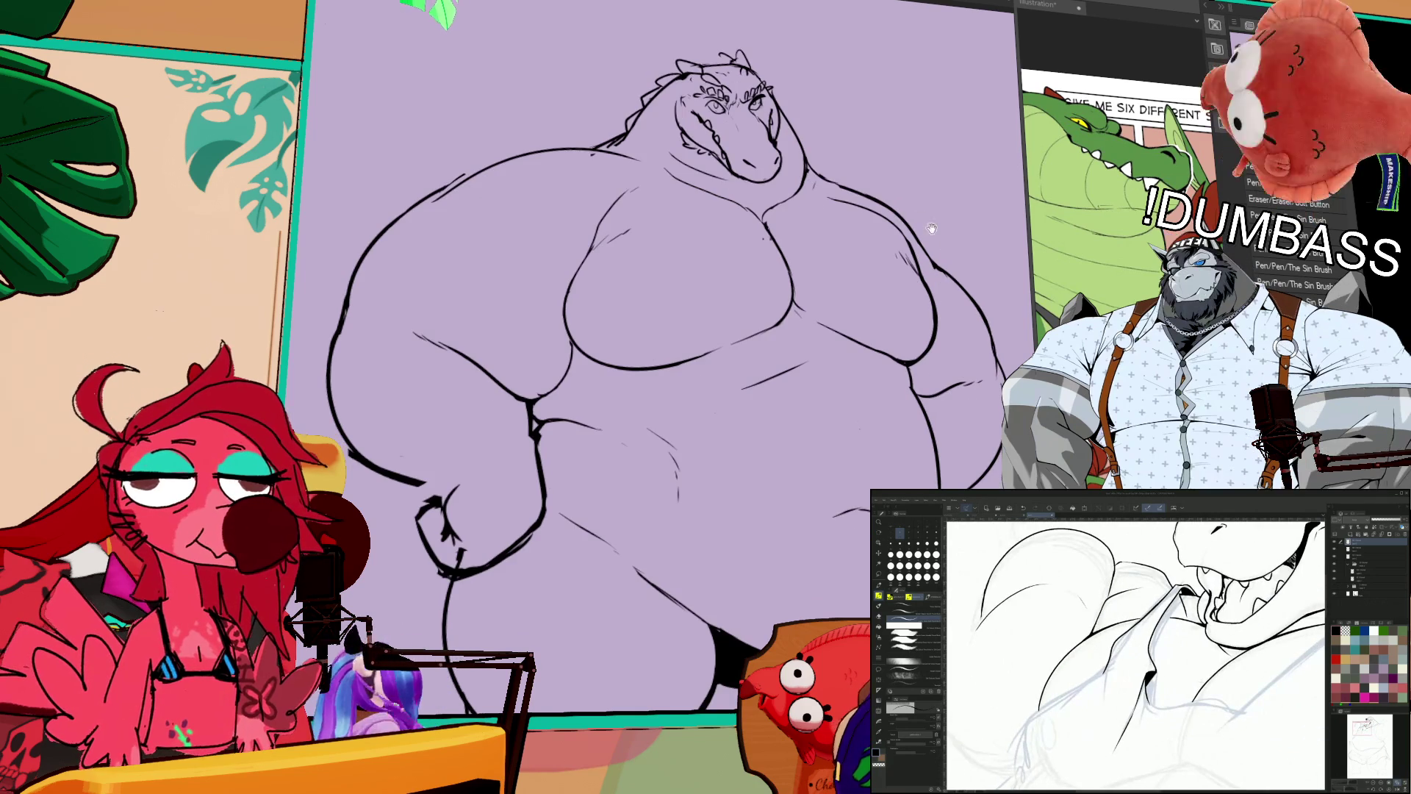
scroll(824, 178, down, 1)
key(p)
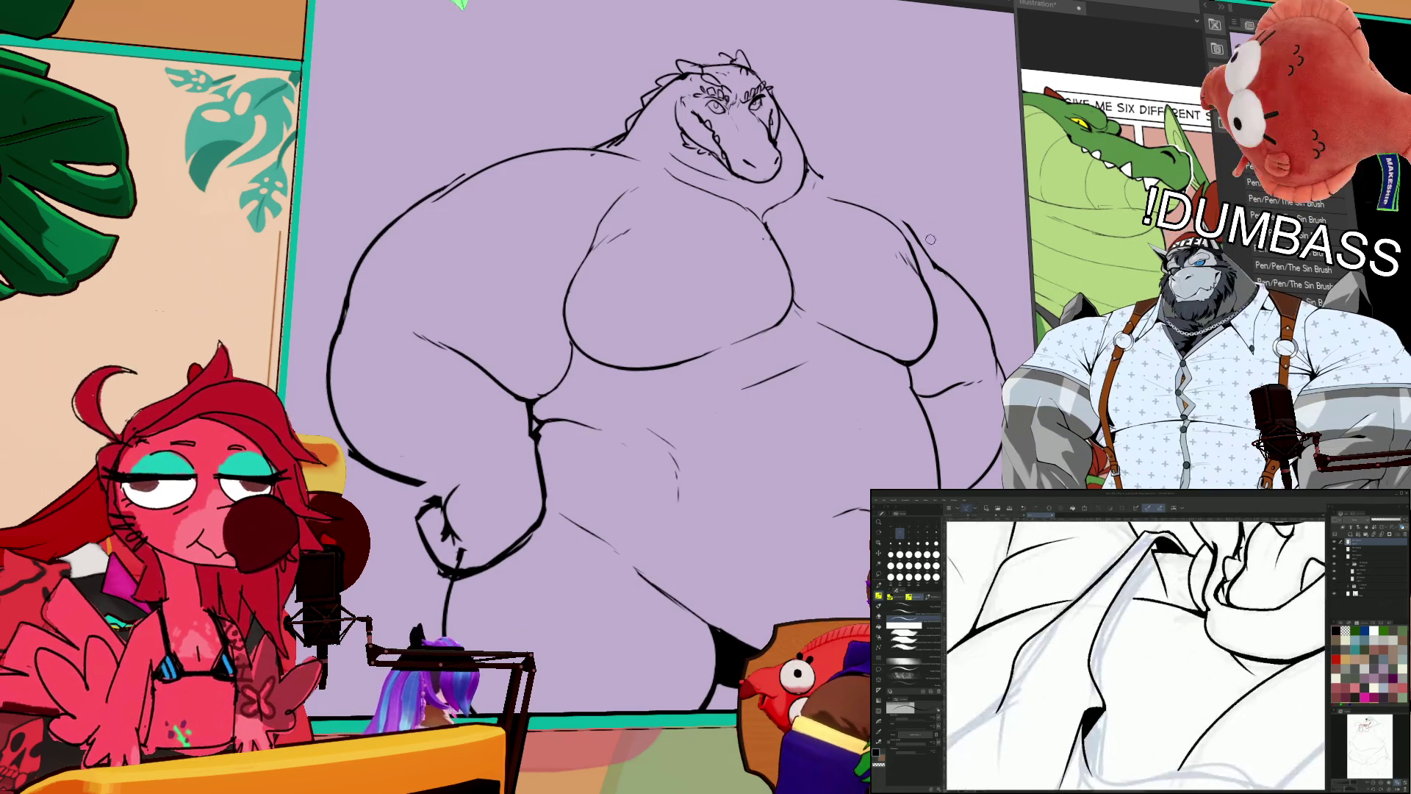
drag(809, 171, 857, 179)
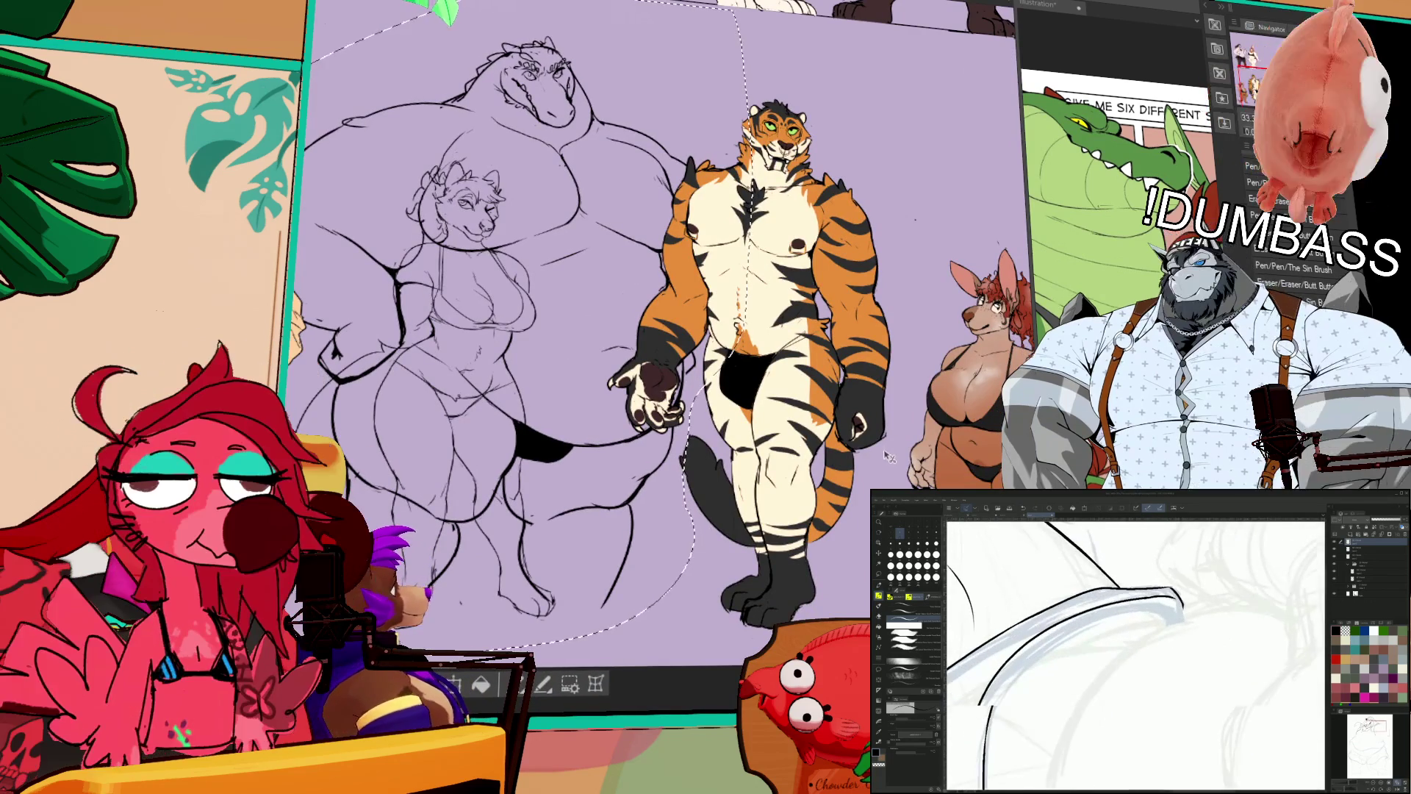
Step: Transform the lasso-selected crocodile with Ctrl+T, shifting it slightly right and down, and commit
scroll(627, 401, up, 5)
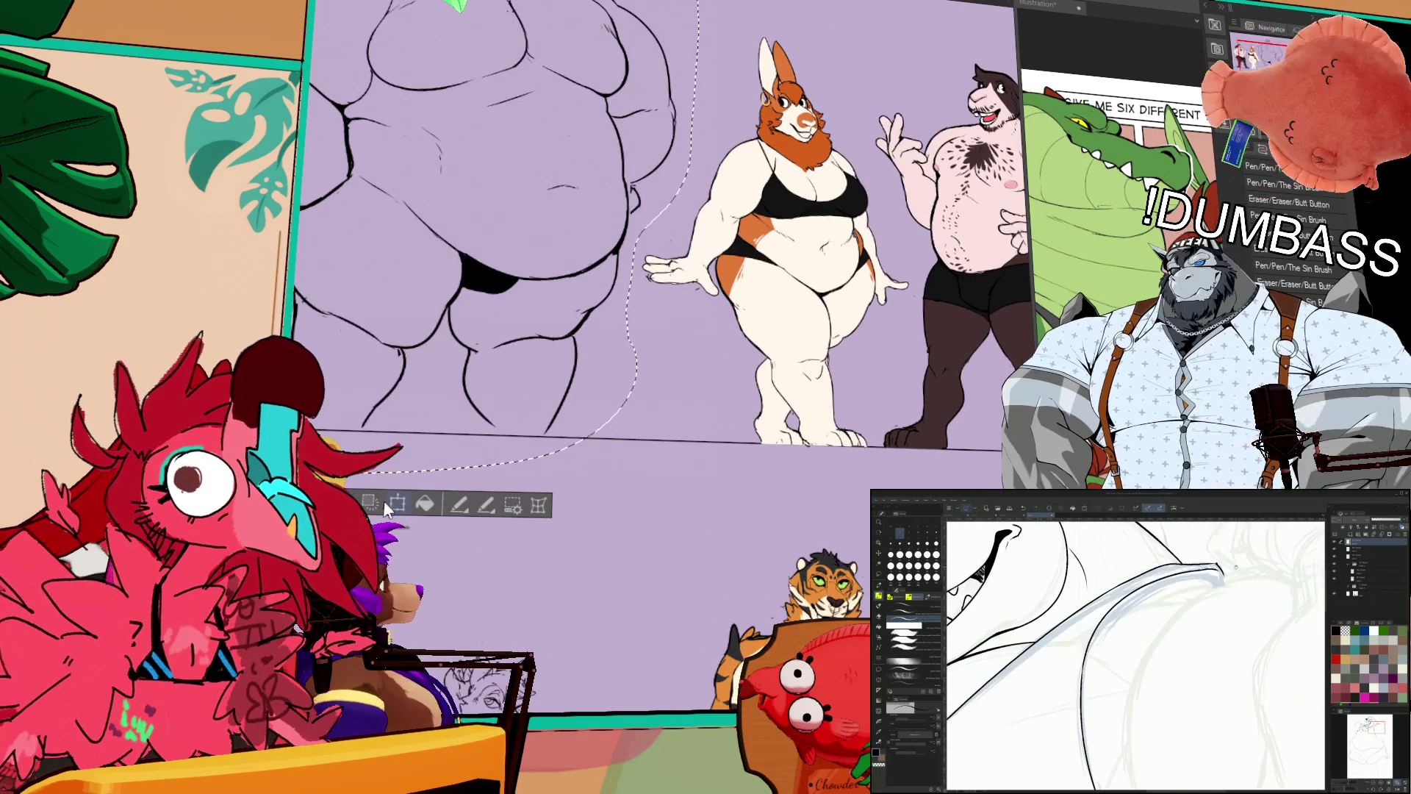
key(ctrl+t)
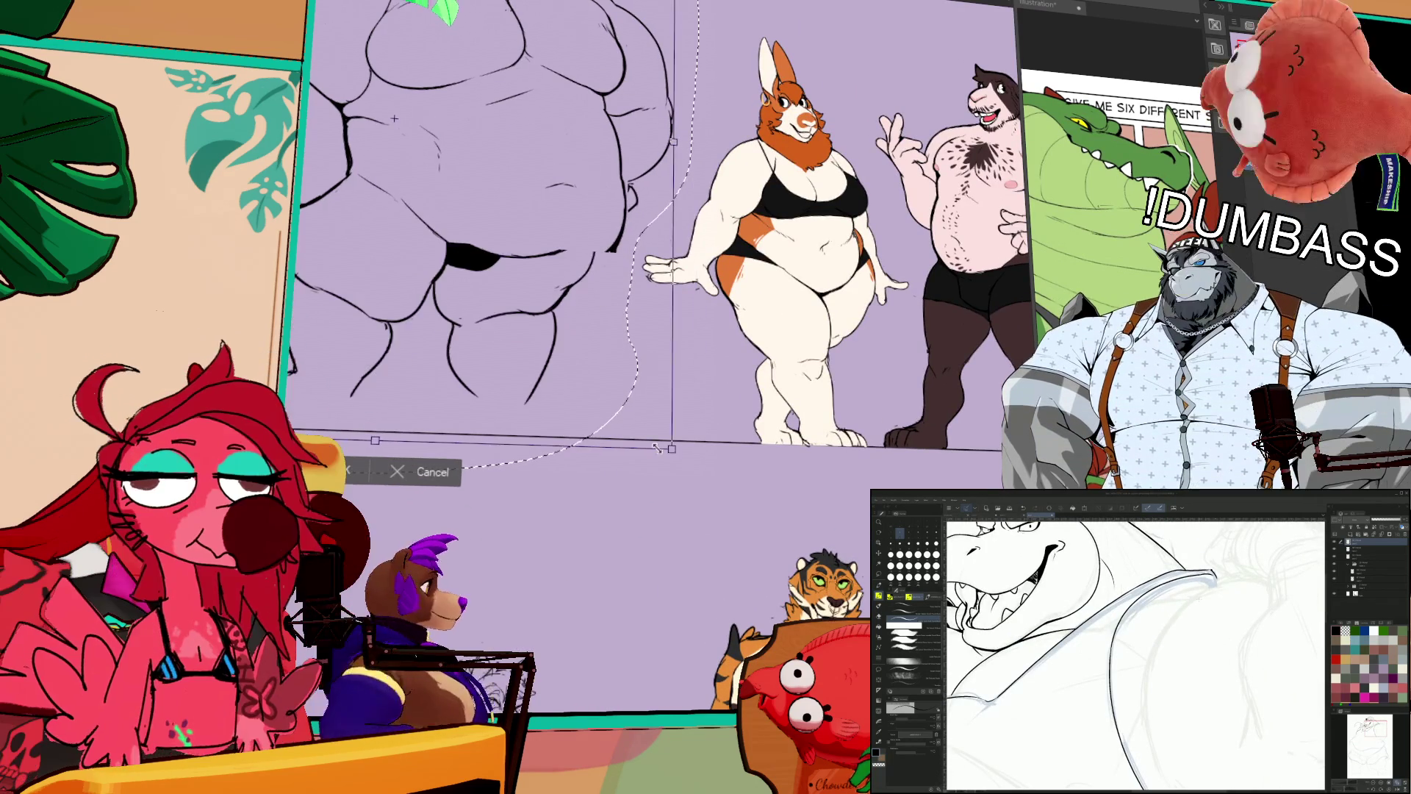
drag(657, 391, 770, 494)
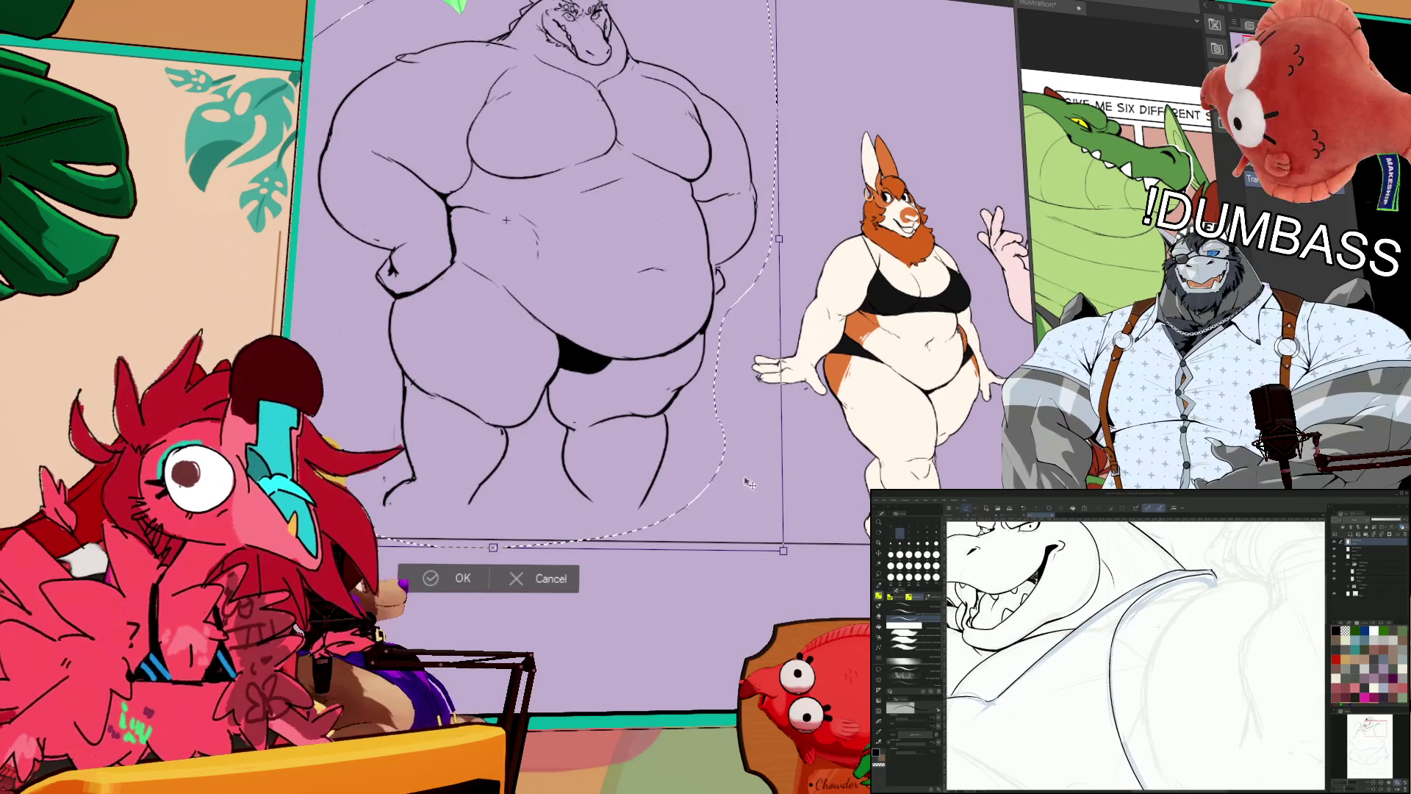
drag(709, 466, 718, 477)
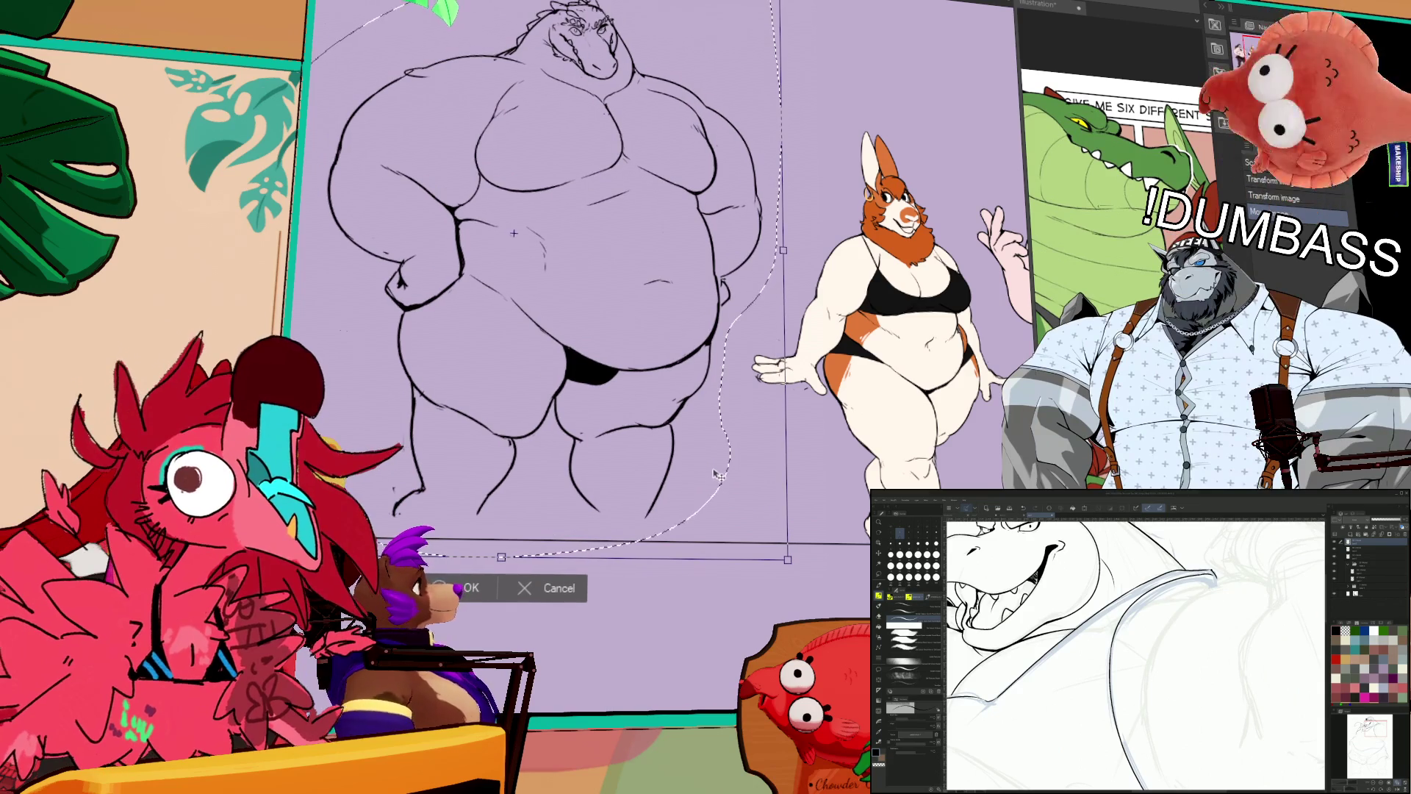
key(Return)
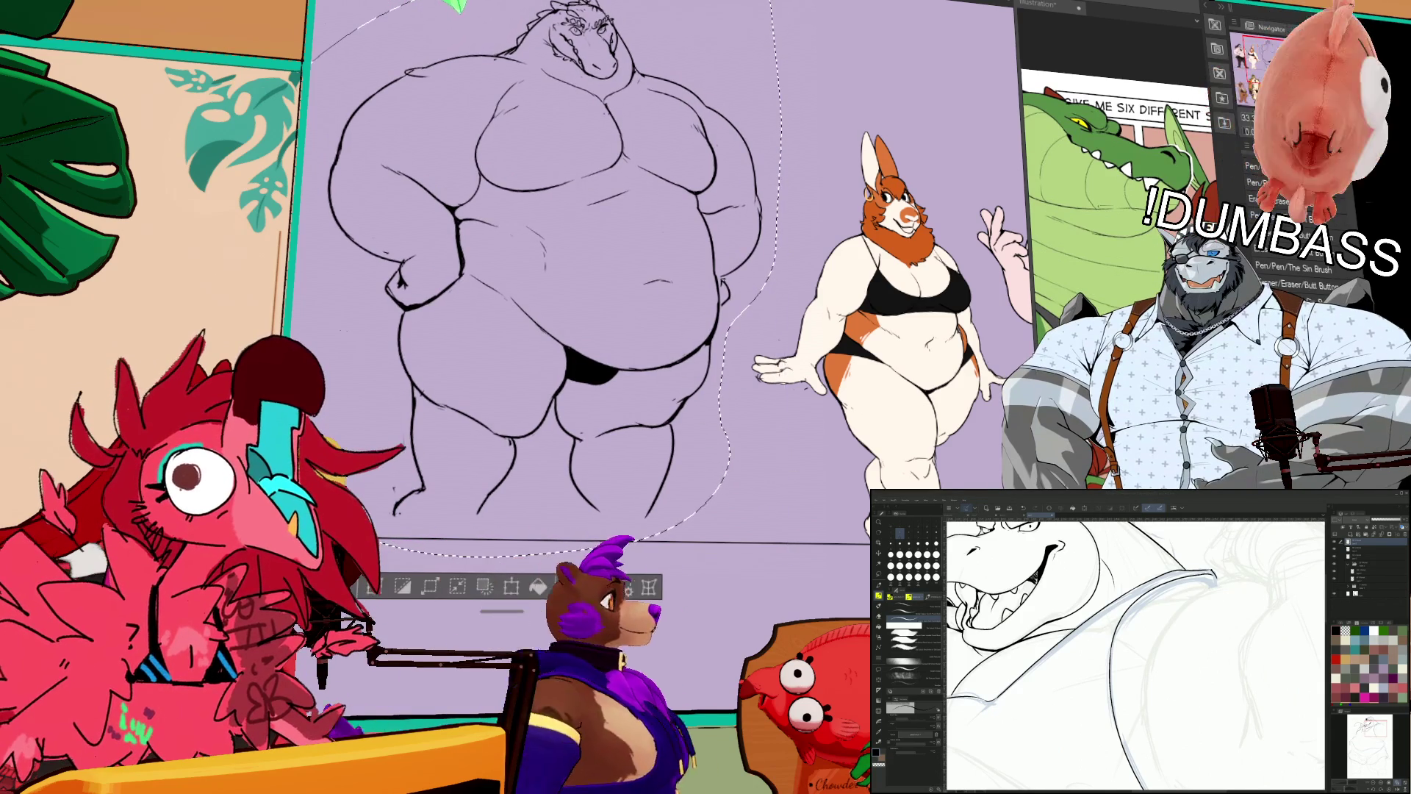
scroll(853, 326, down, 5)
scroll(853, 327, down, 4)
scroll(875, 360, right, 4)
scroll(895, 391, left, 5)
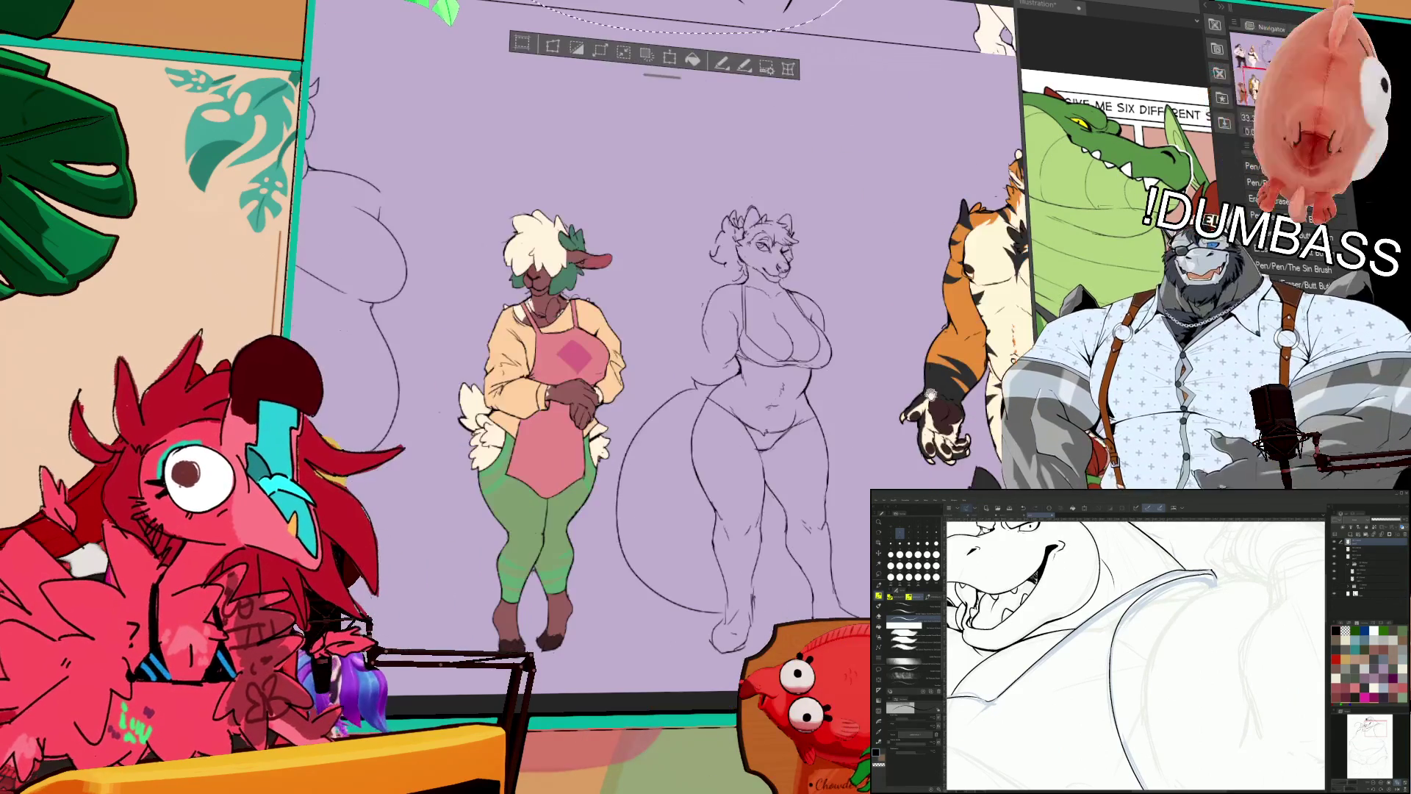
scroll(895, 391, left, 4)
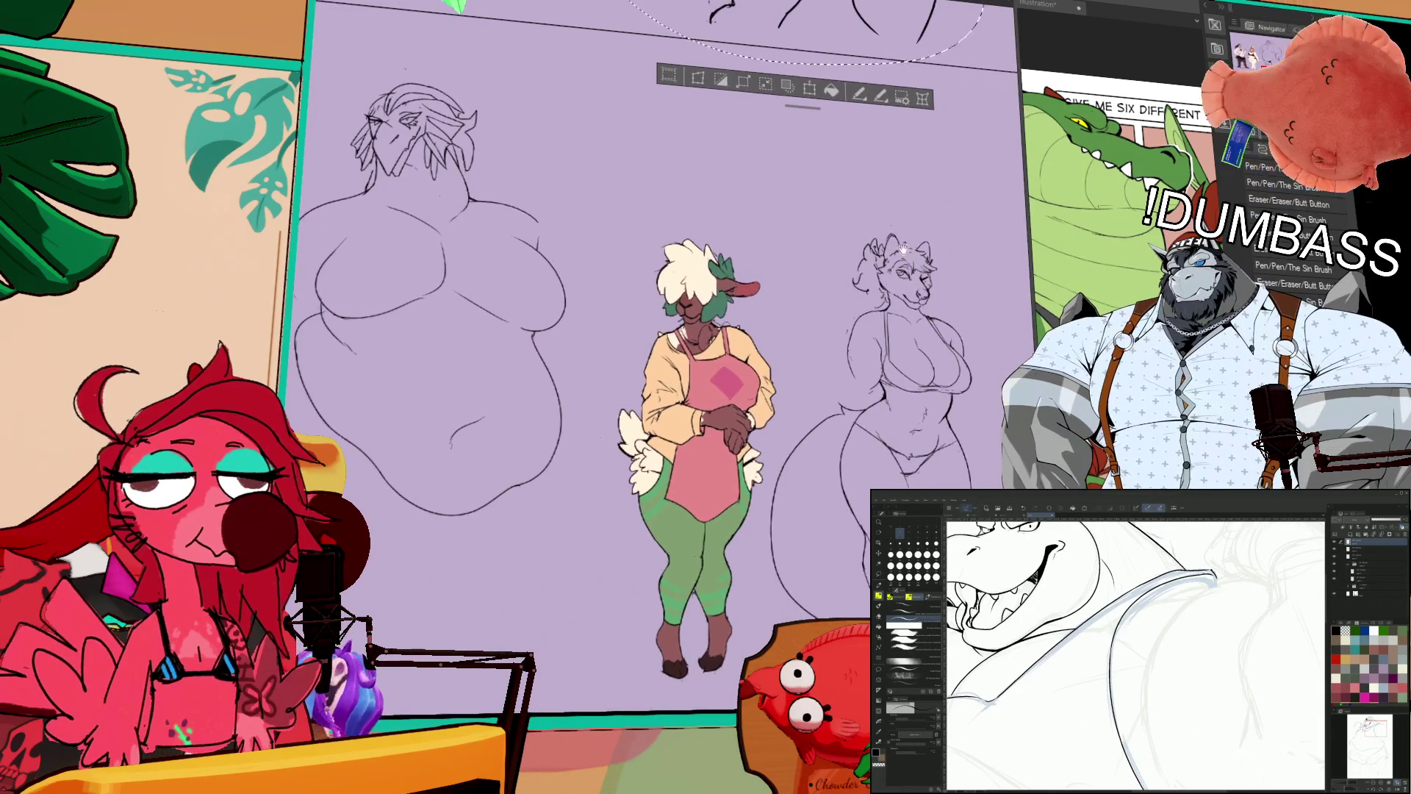
scroll(792, 314, up, 5)
scroll(792, 314, up, 3)
key(ctrl+d)
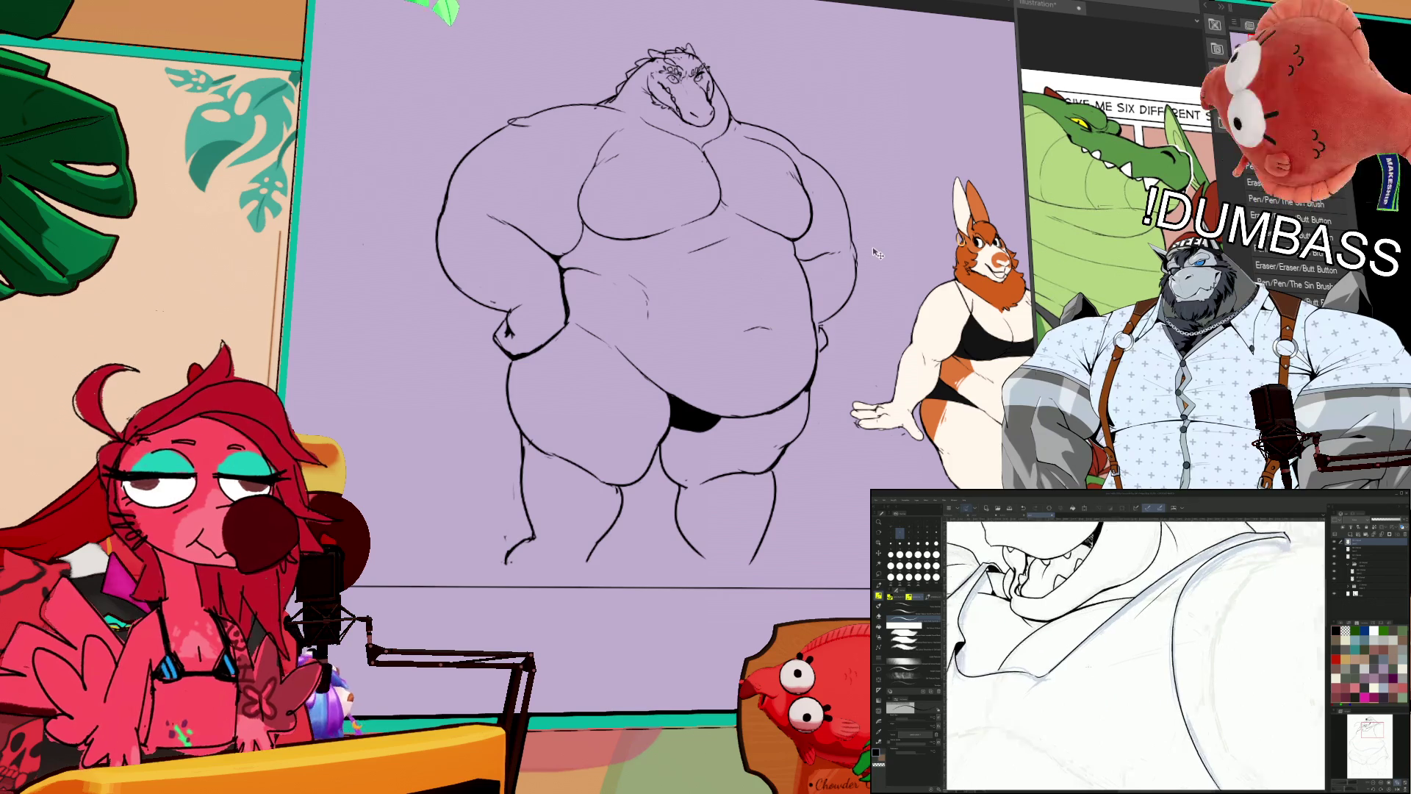
scroll(1136, 654, down, 3)
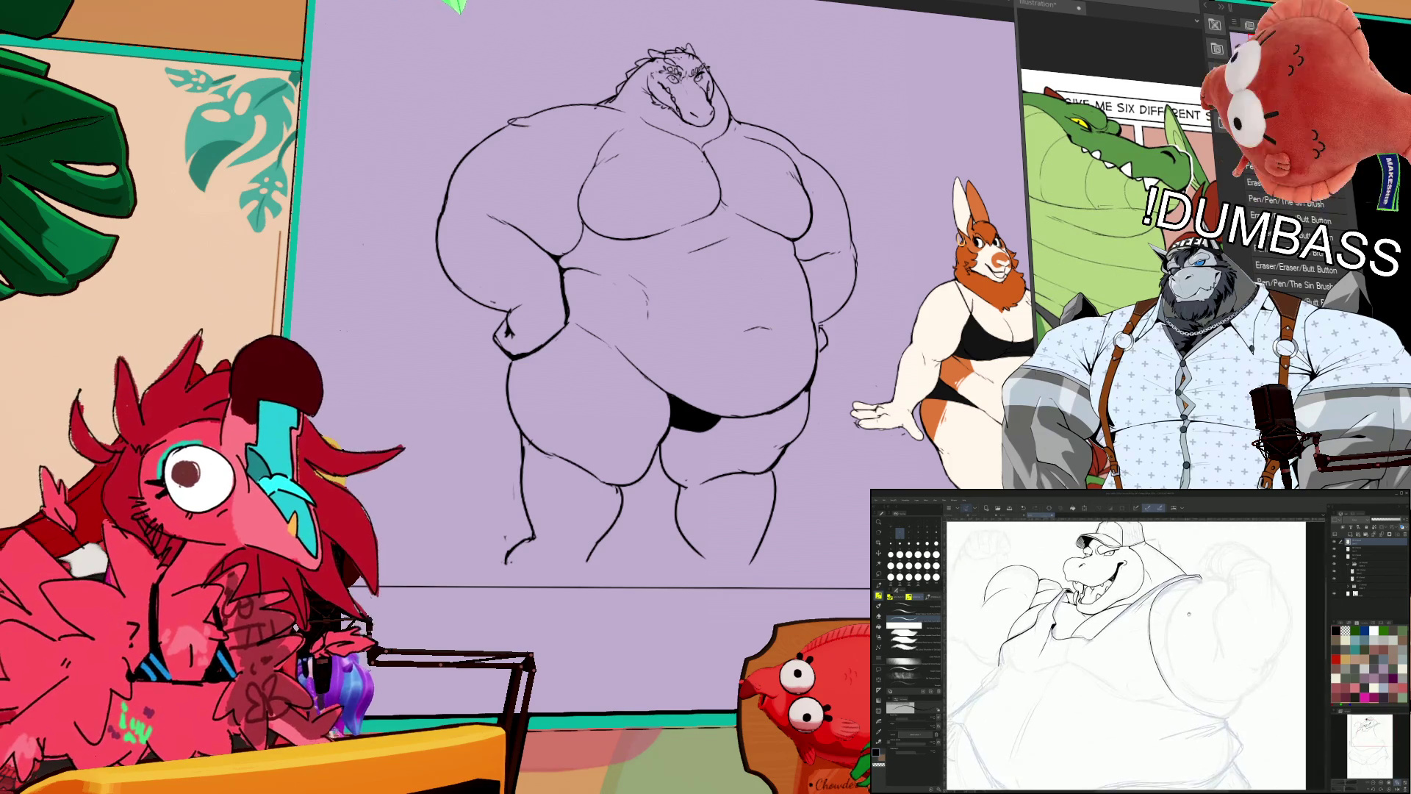
scroll(1175, 581, up, 5)
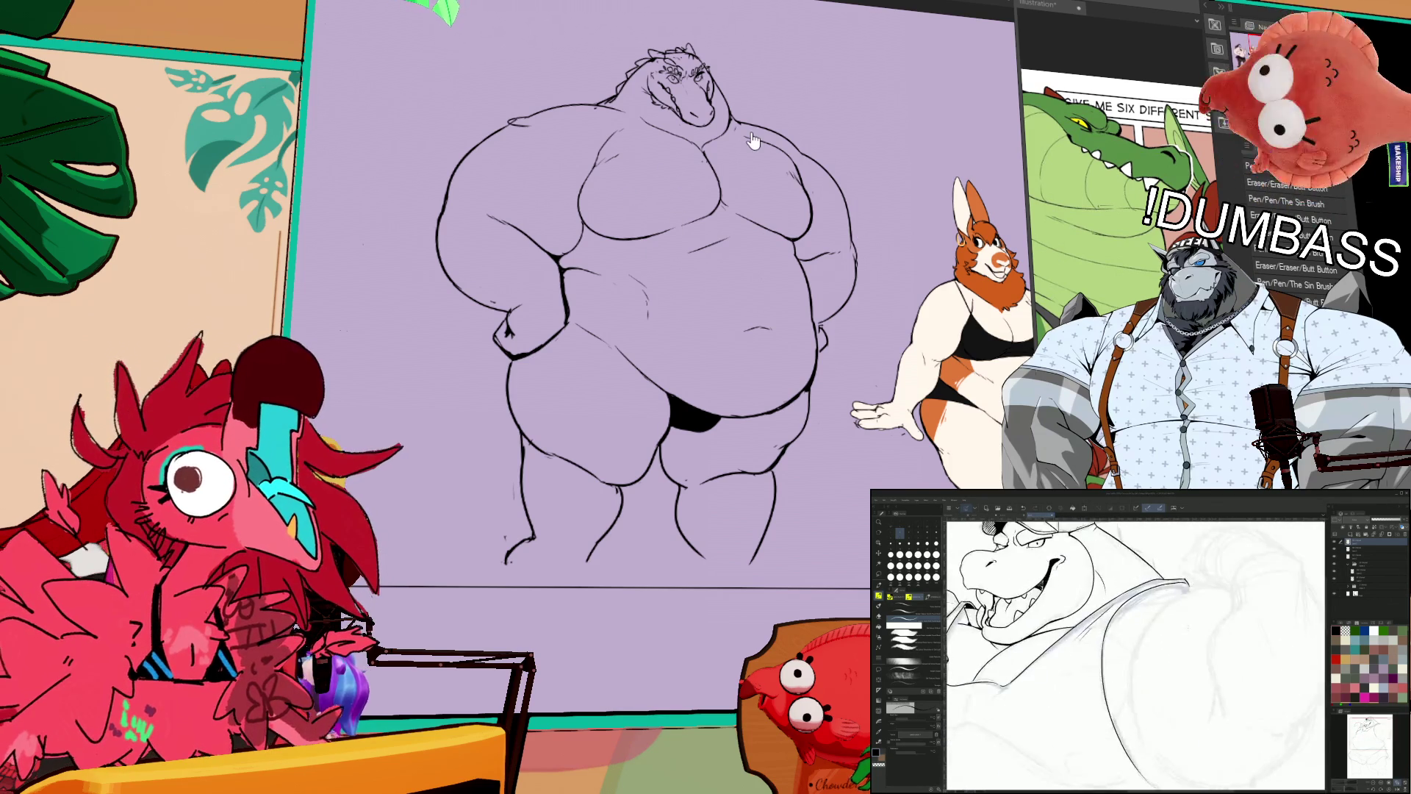
scroll(1136, 654, up, 2)
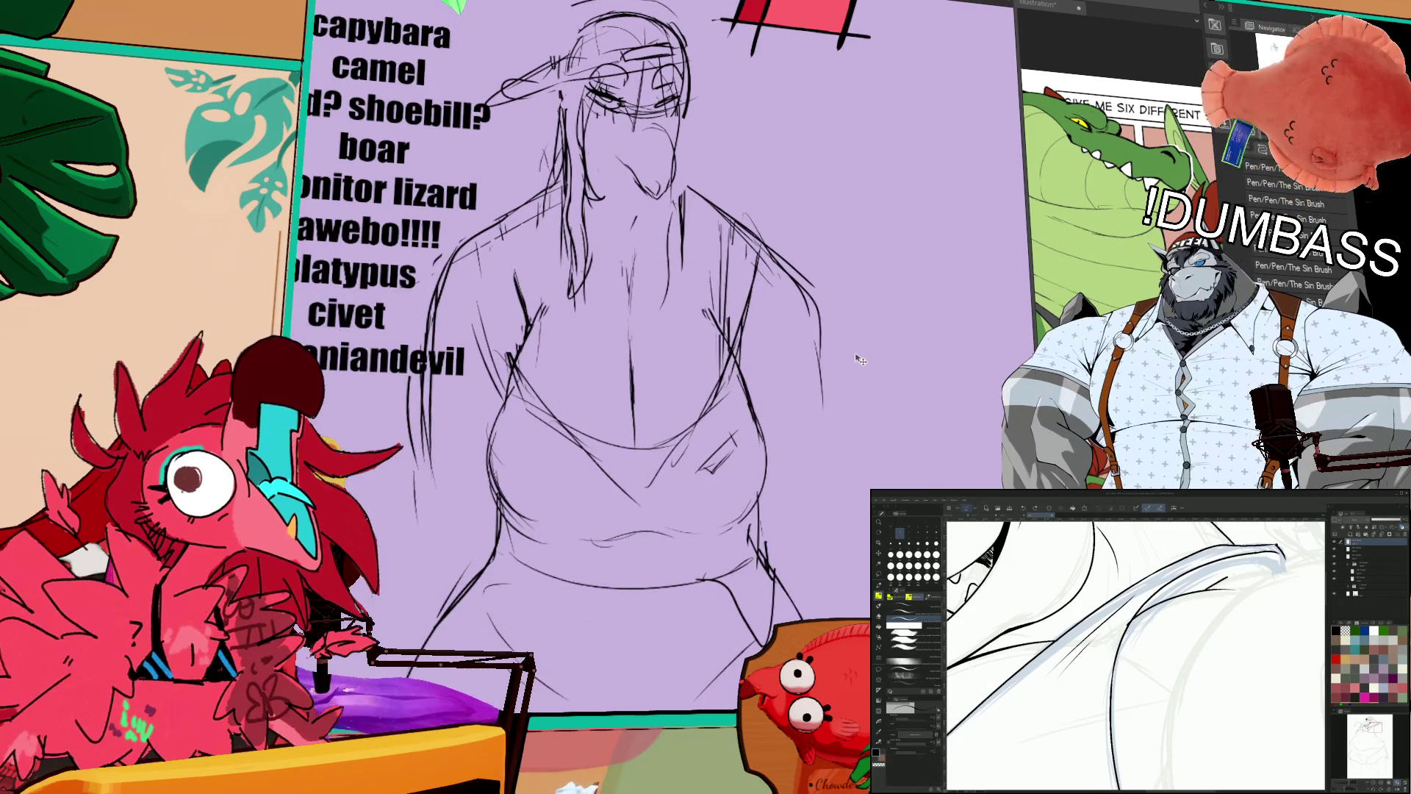
scroll(1135, 654, down, 2)
scroll(1227, 610, up, 2)
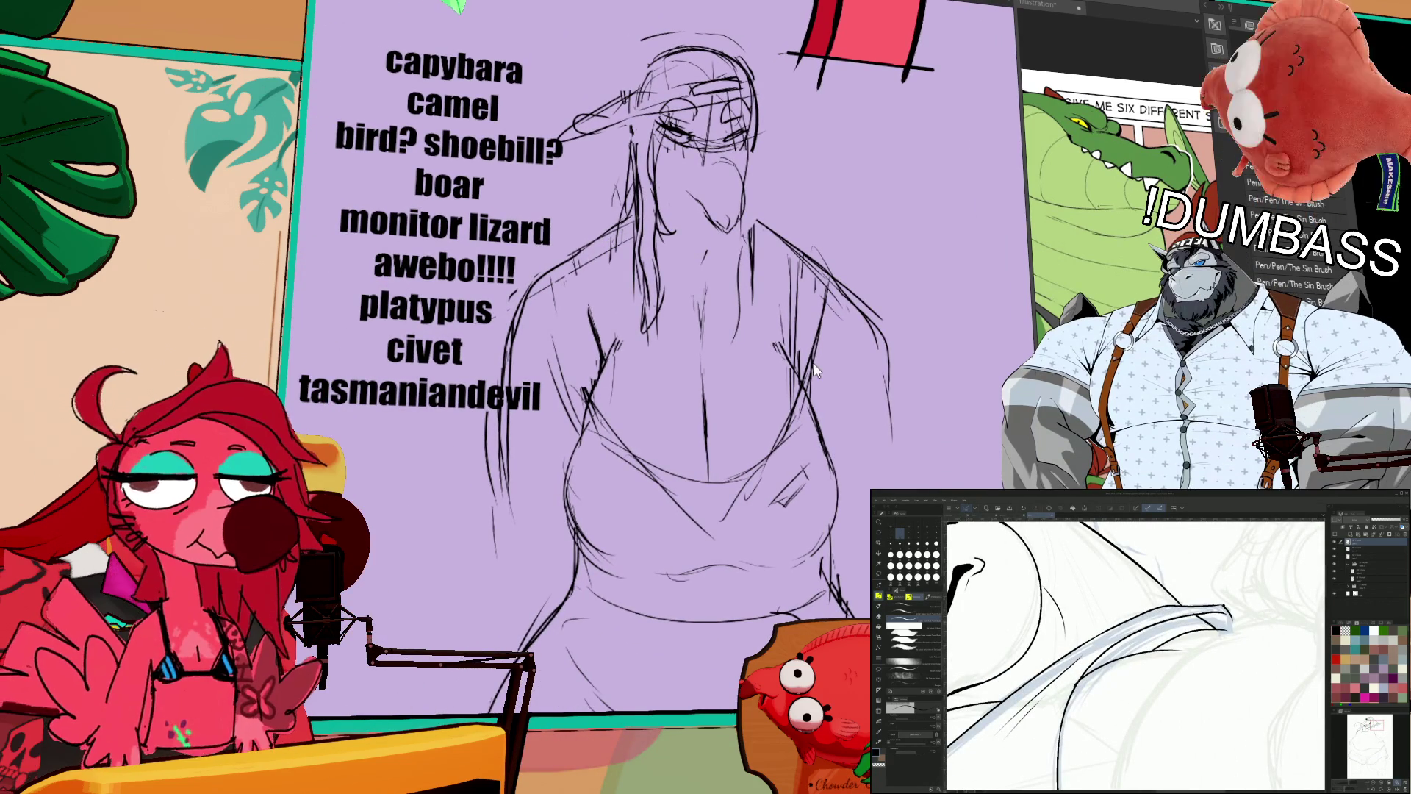
scroll(1227, 621, down, 2)
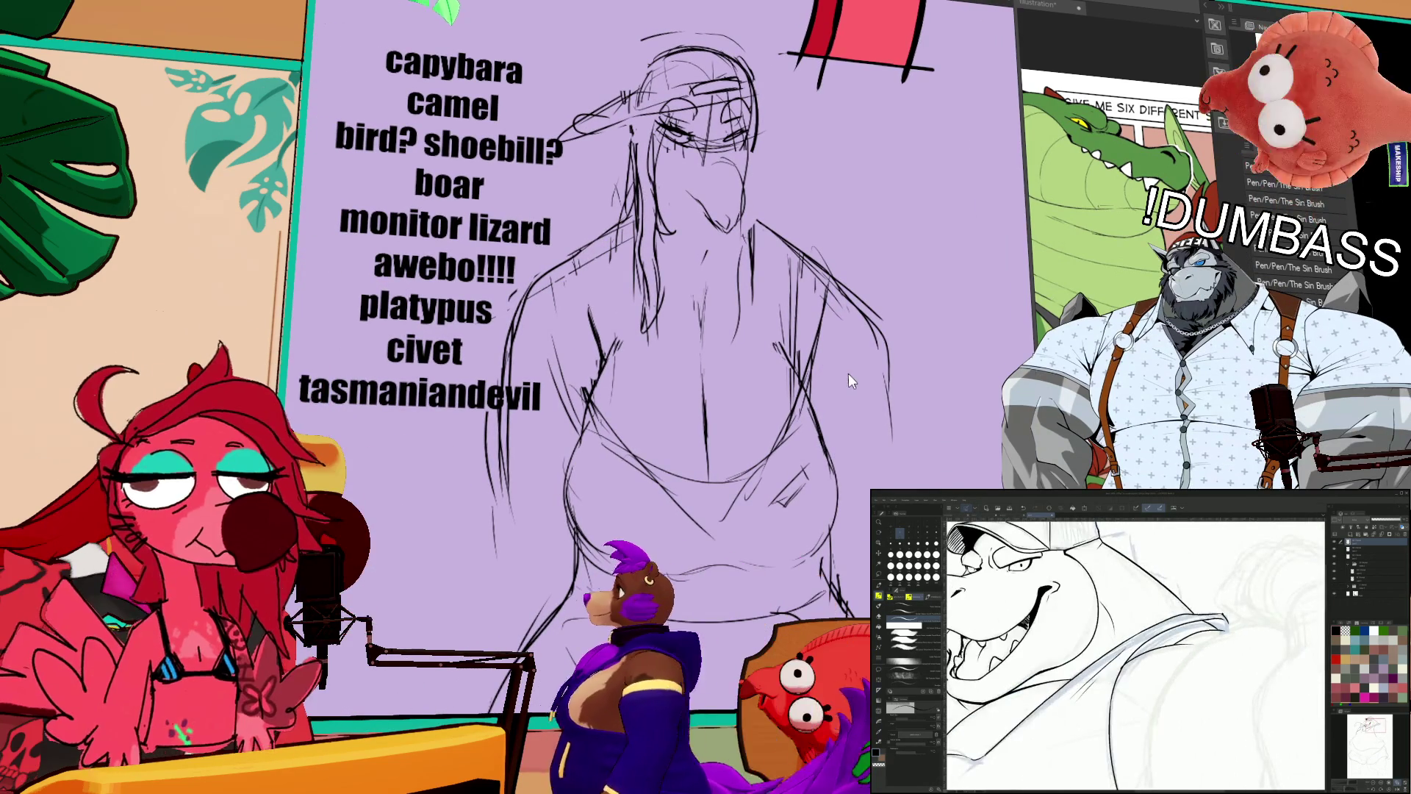
scroll(1135, 654, left, 2)
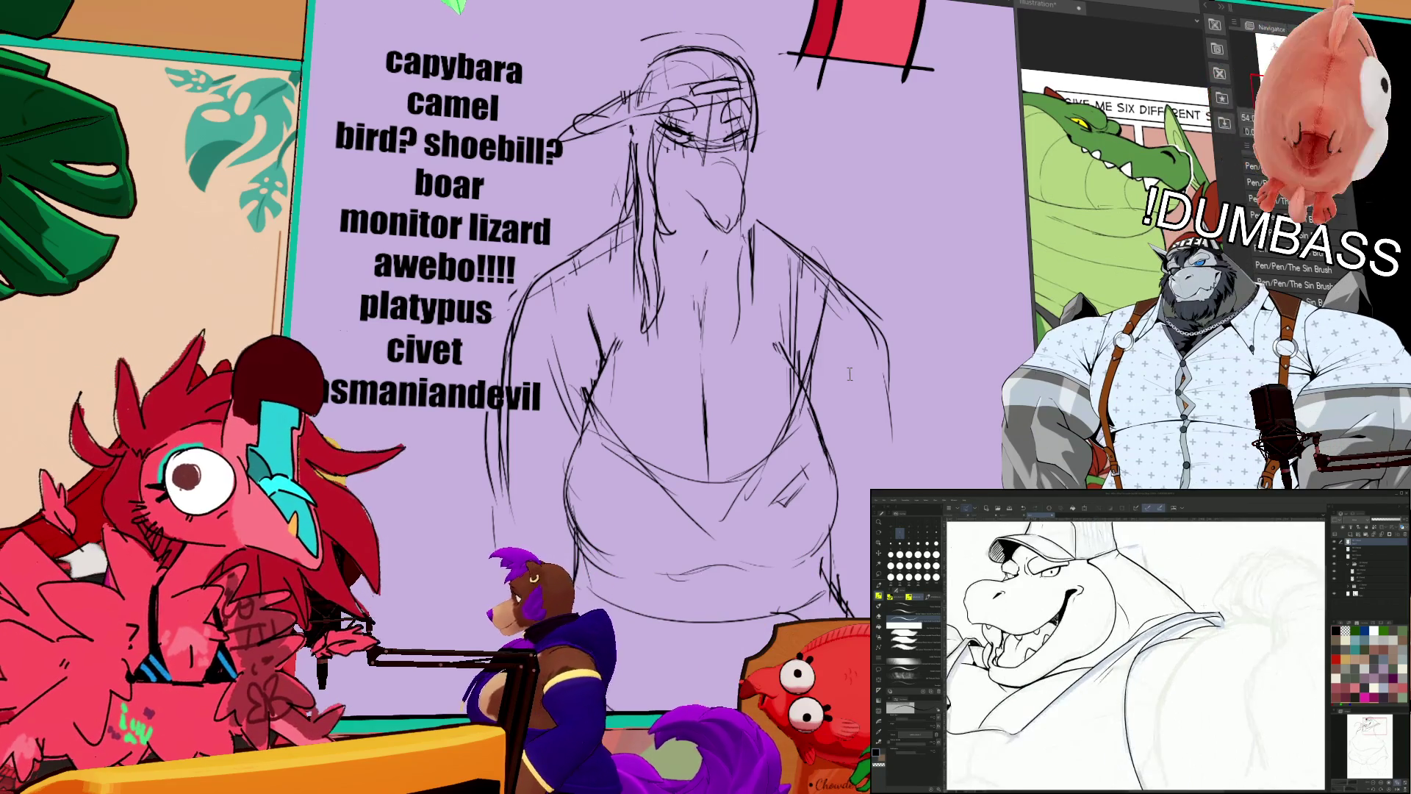
scroll(1135, 654, up, 2)
scroll(1135, 654, up, 2)
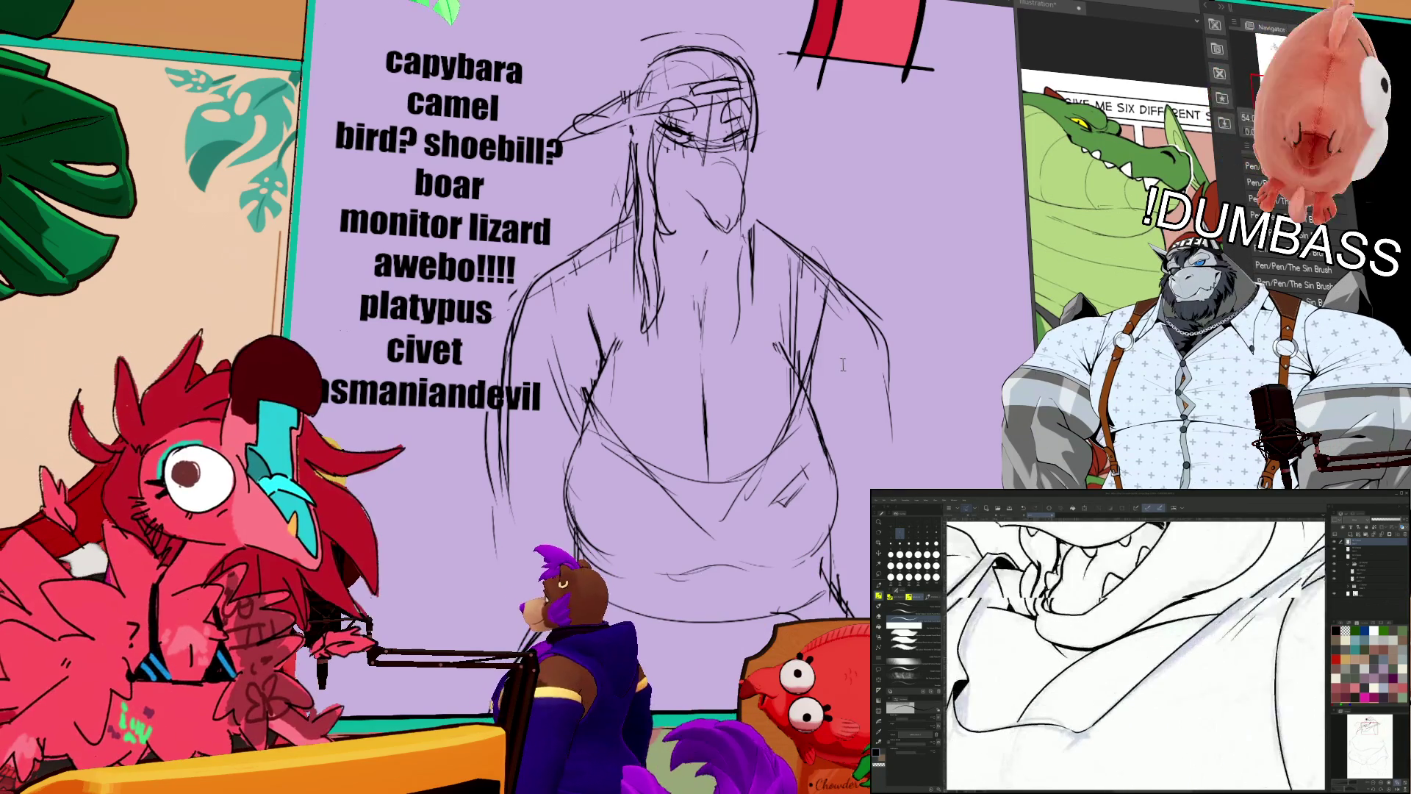
scroll(1136, 654, up, 2)
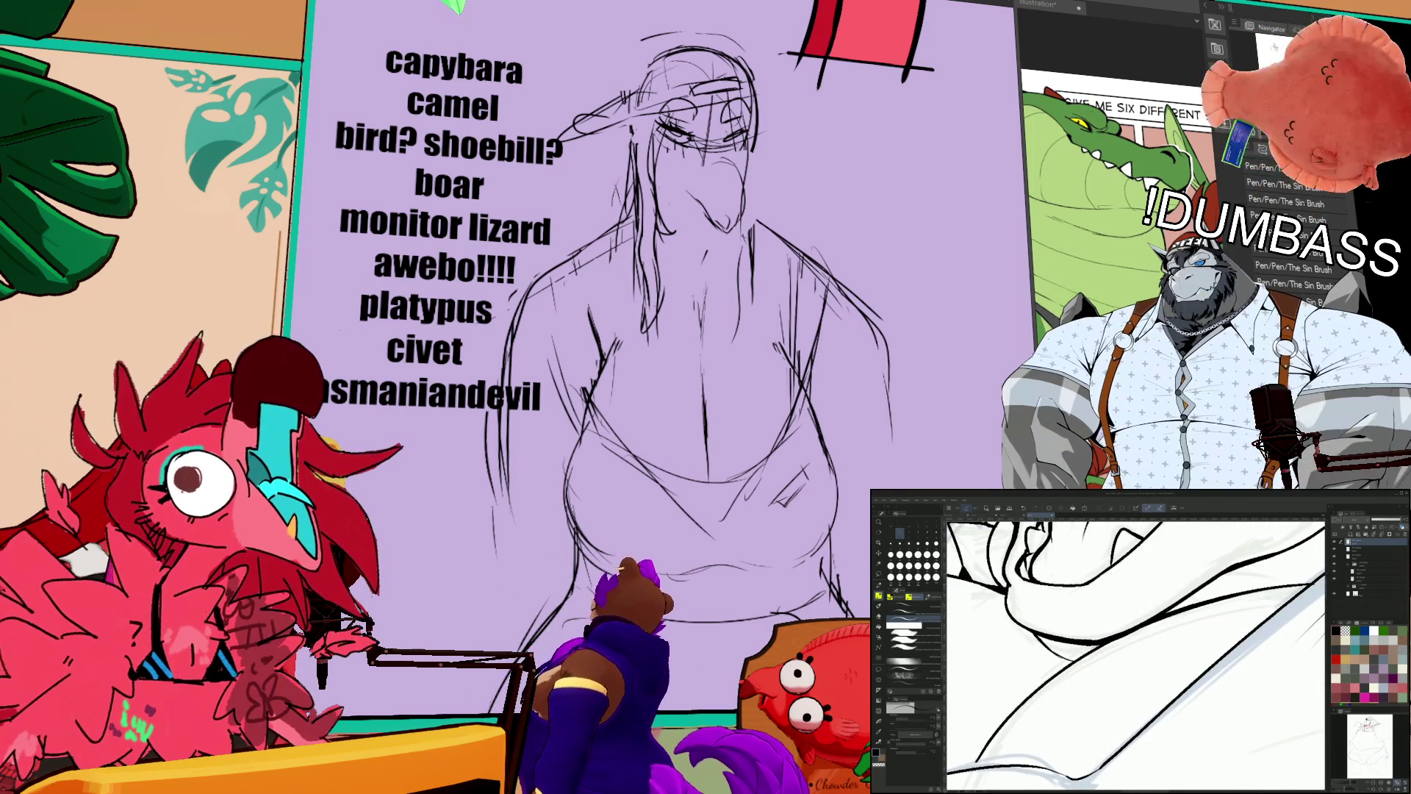
drag(1135, 654, 1186, 629)
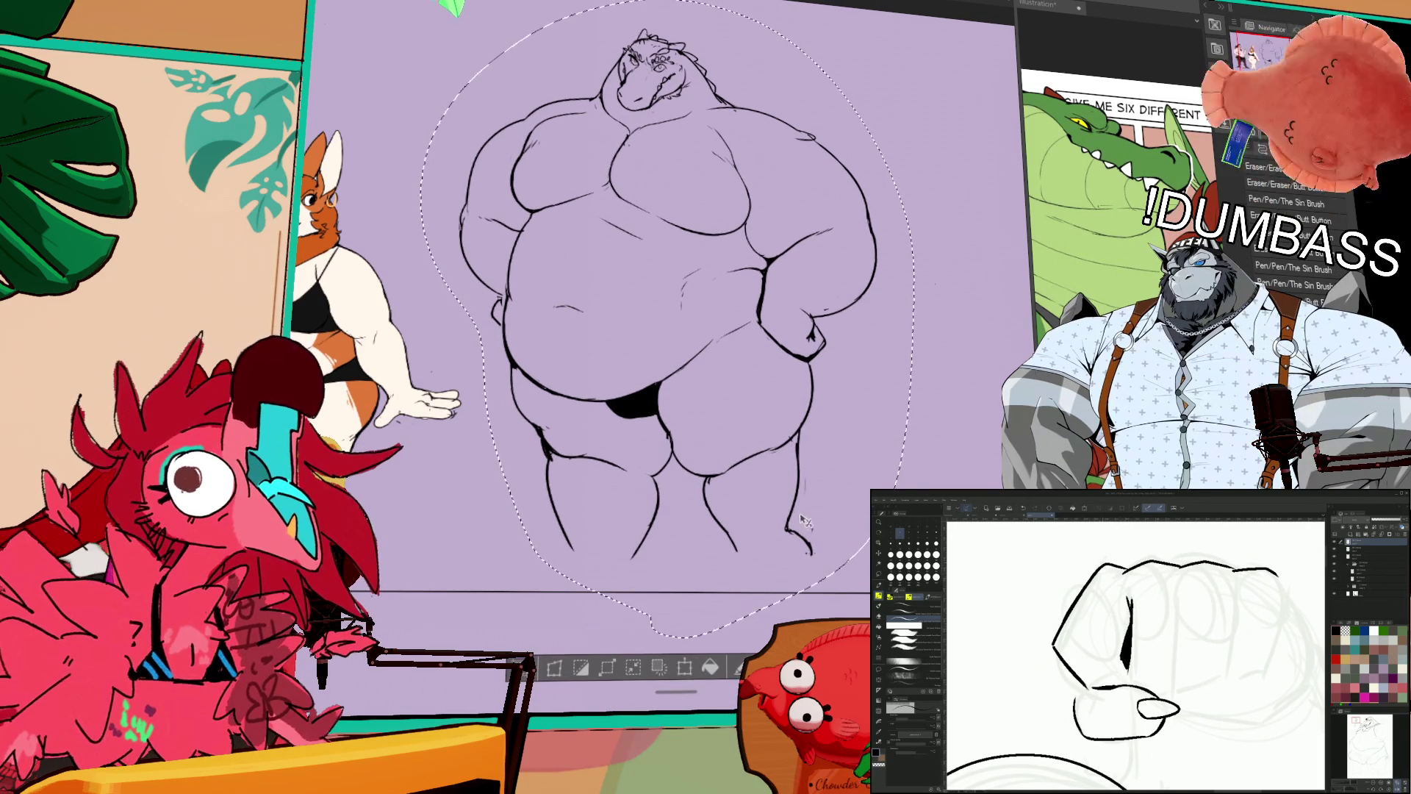
Step: Deselect, extend the inner left-leg line downward and add finger lines to the fist
key(ctrl+d)
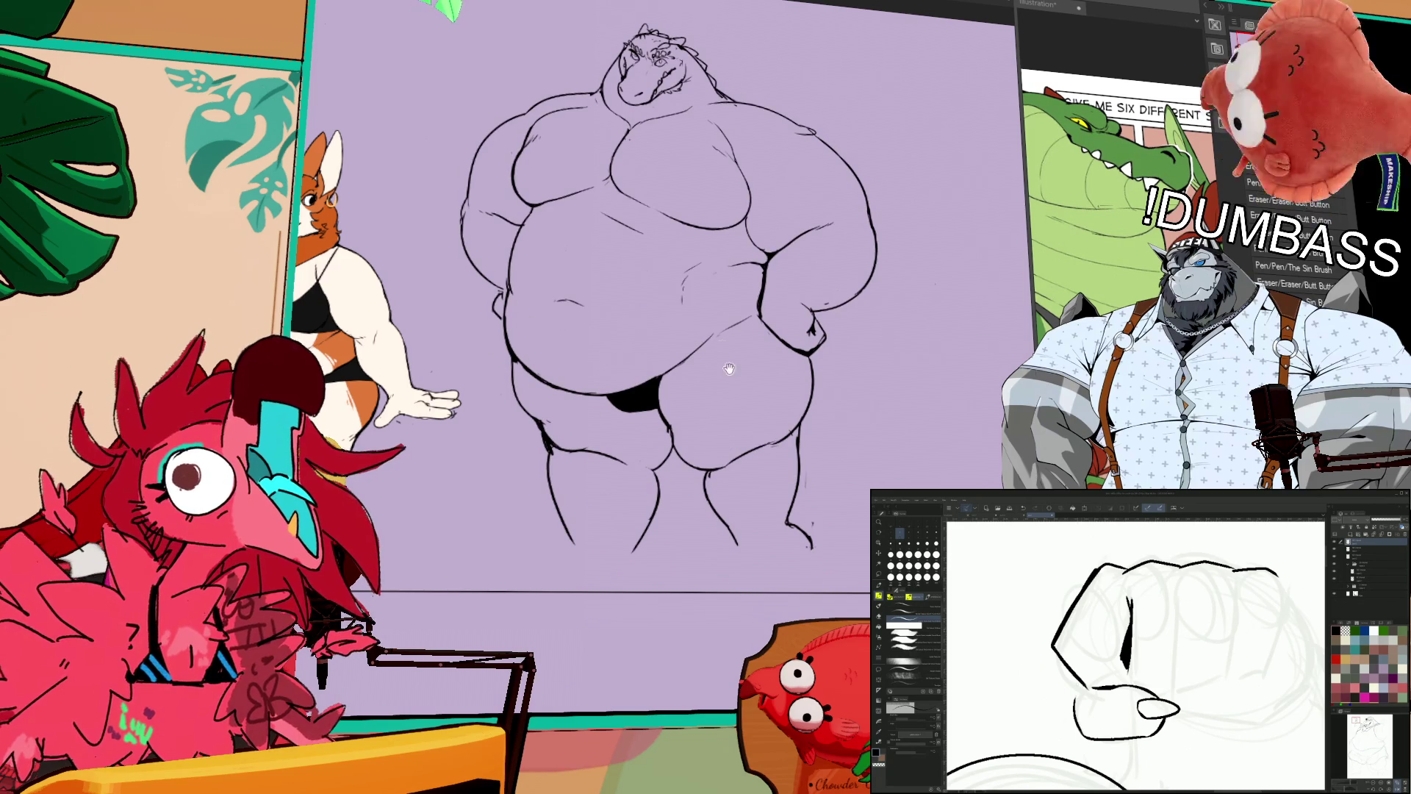
drag(729, 369, 720, 347)
drag(650, 451, 624, 518)
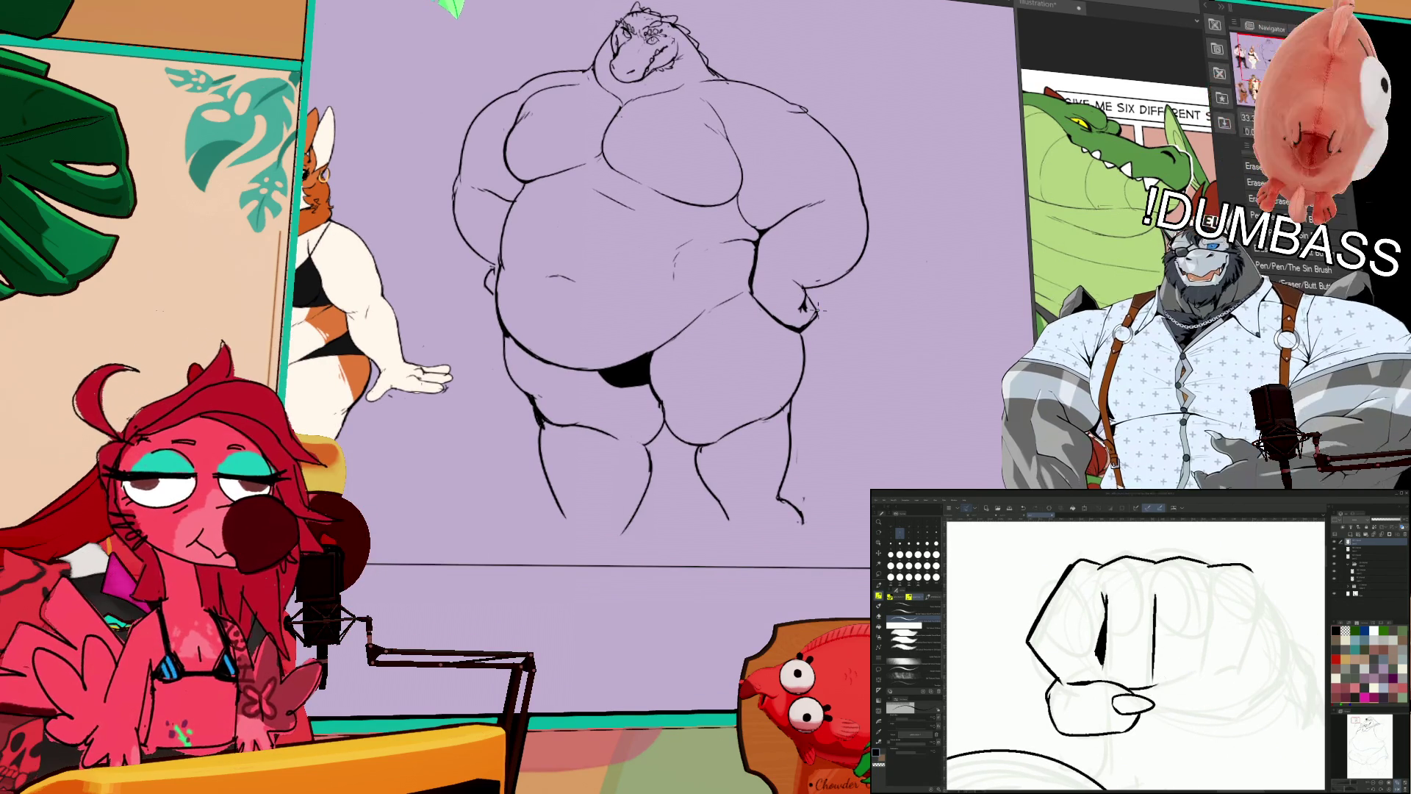
drag(744, 379, 739, 362)
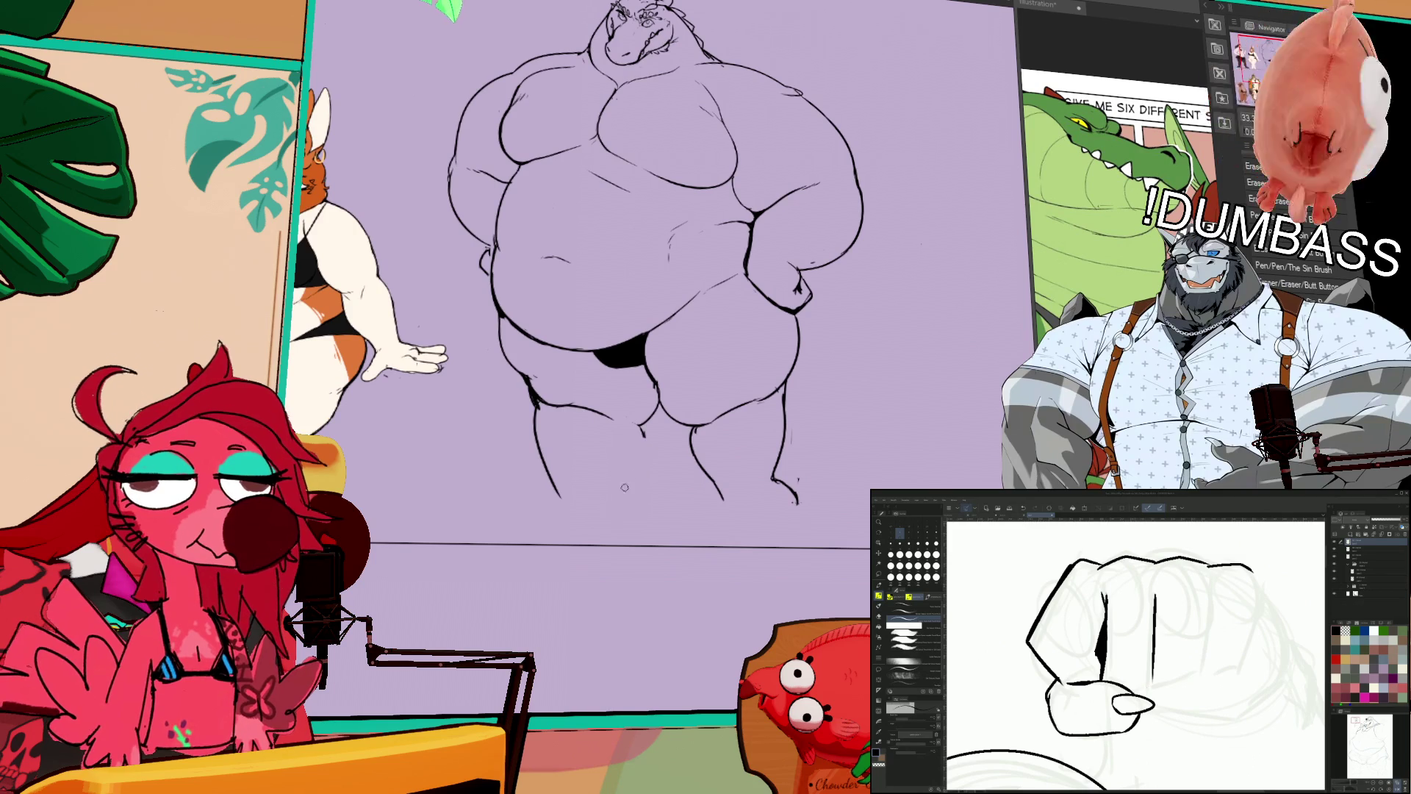
drag(624, 487, 643, 434)
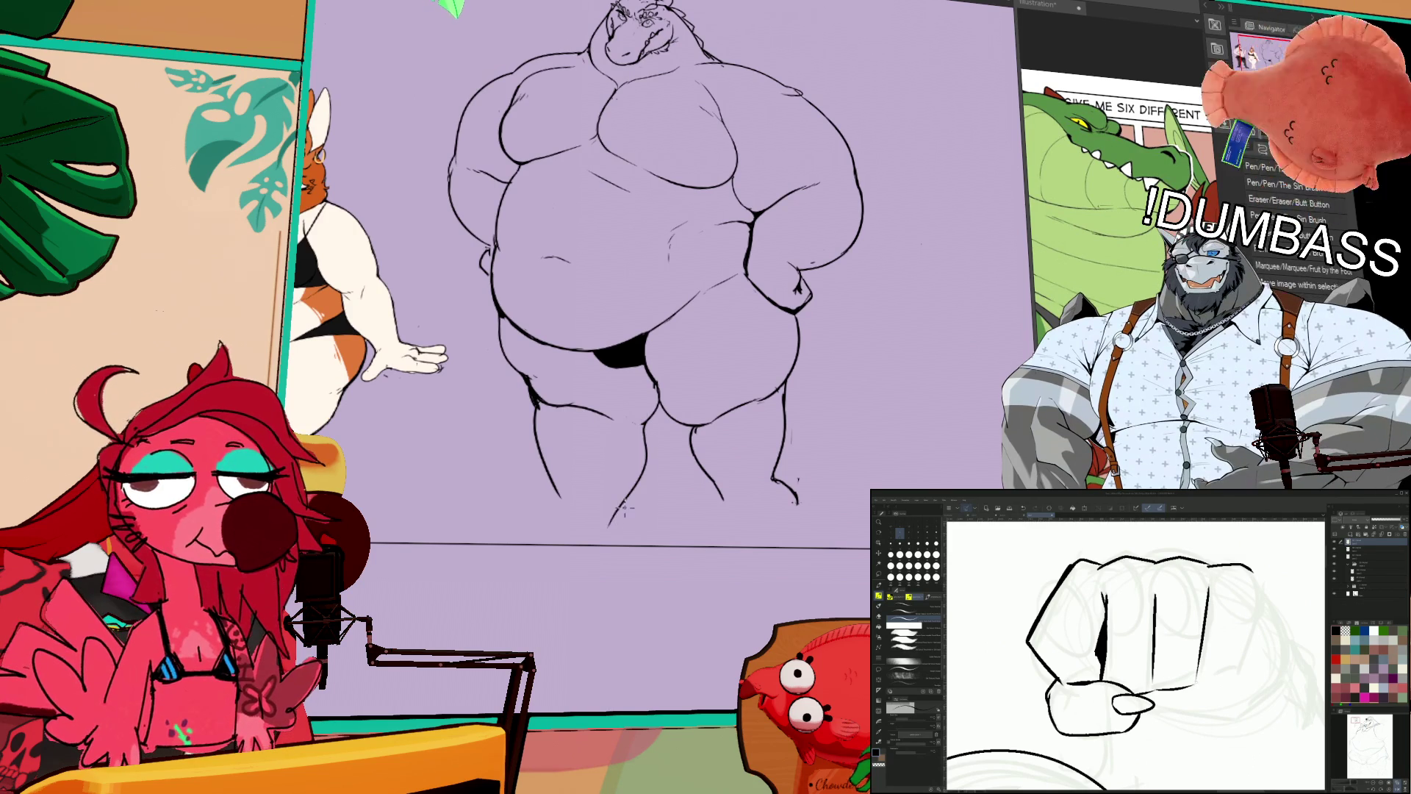
mouse_move(555, 491)
mouse_down()
mouse_move(551, 530)
mouse_move(533, 542)
mouse_up()
key(ctrl+z)
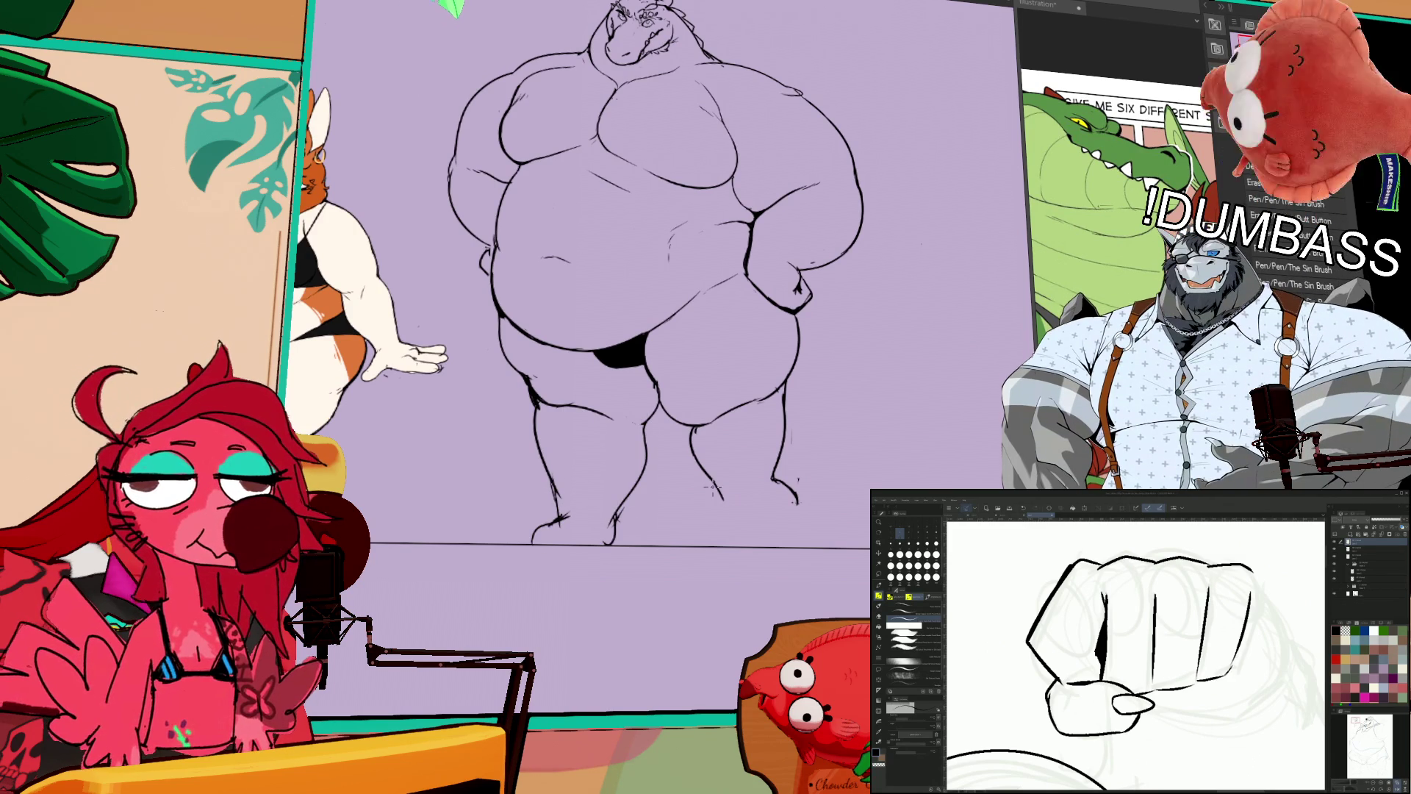
Step: Erase stray lines around the right foot, extend the inner right-leg line to the foot, then flip the canvas to check
drag(711, 488, 787, 468)
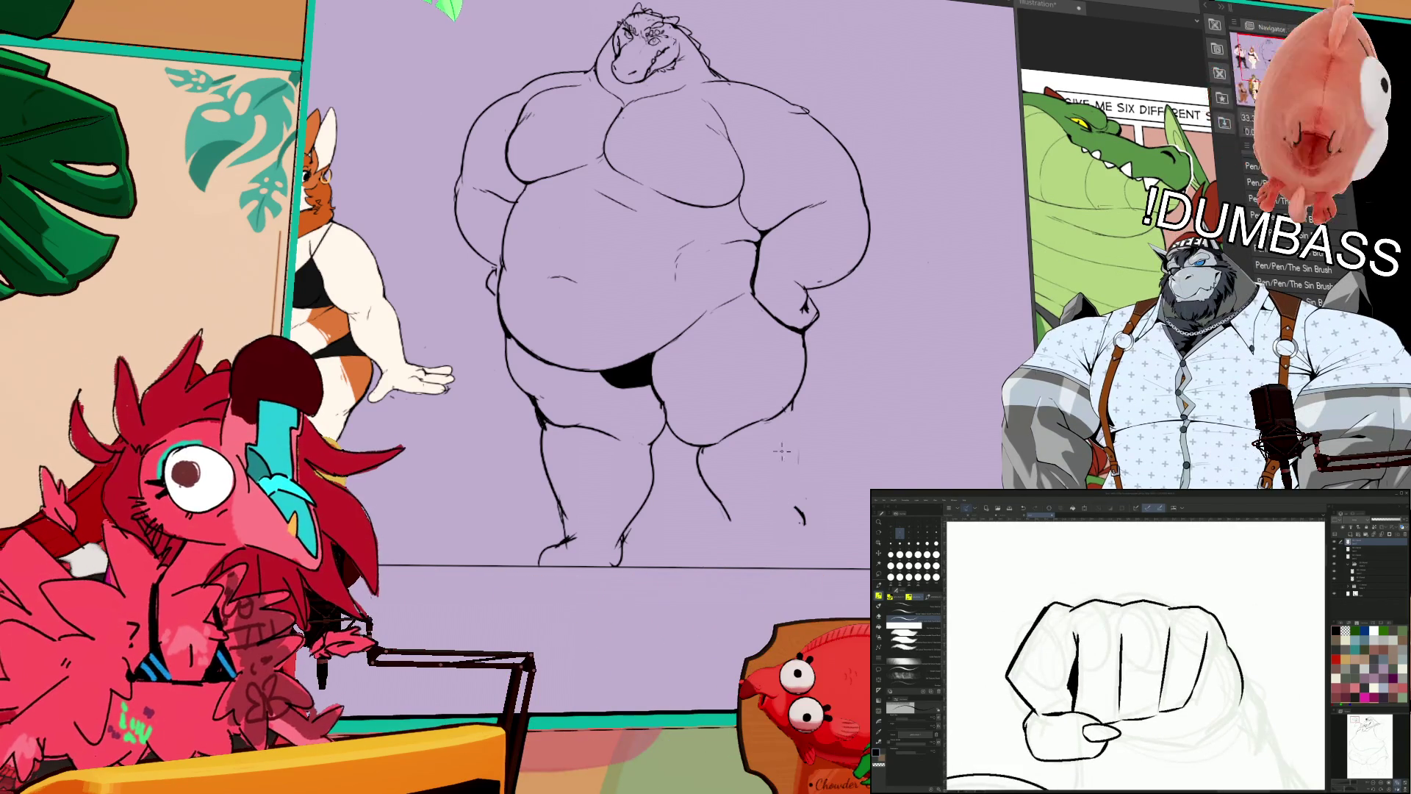
drag(792, 411, 794, 485)
drag(699, 457, 742, 562)
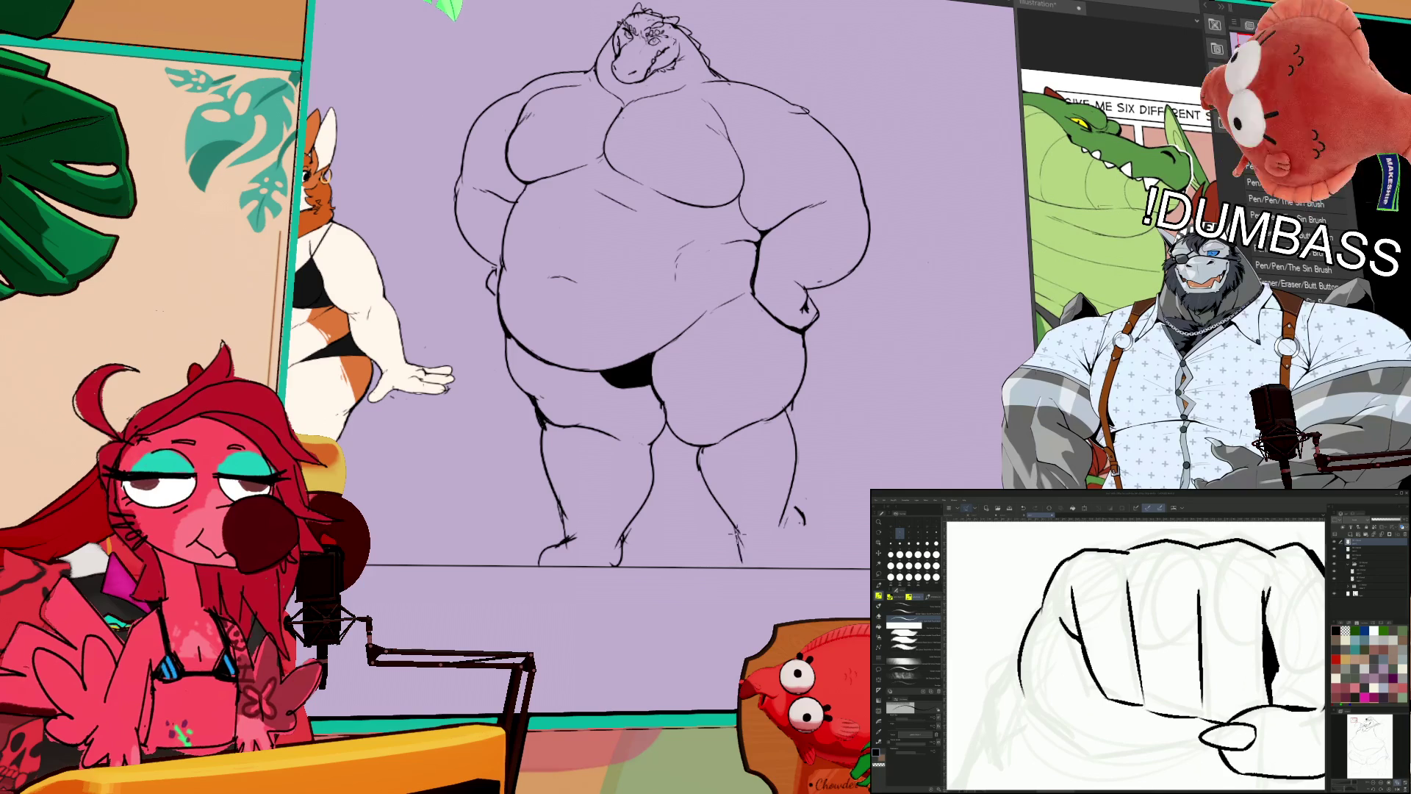
drag(795, 507, 796, 548)
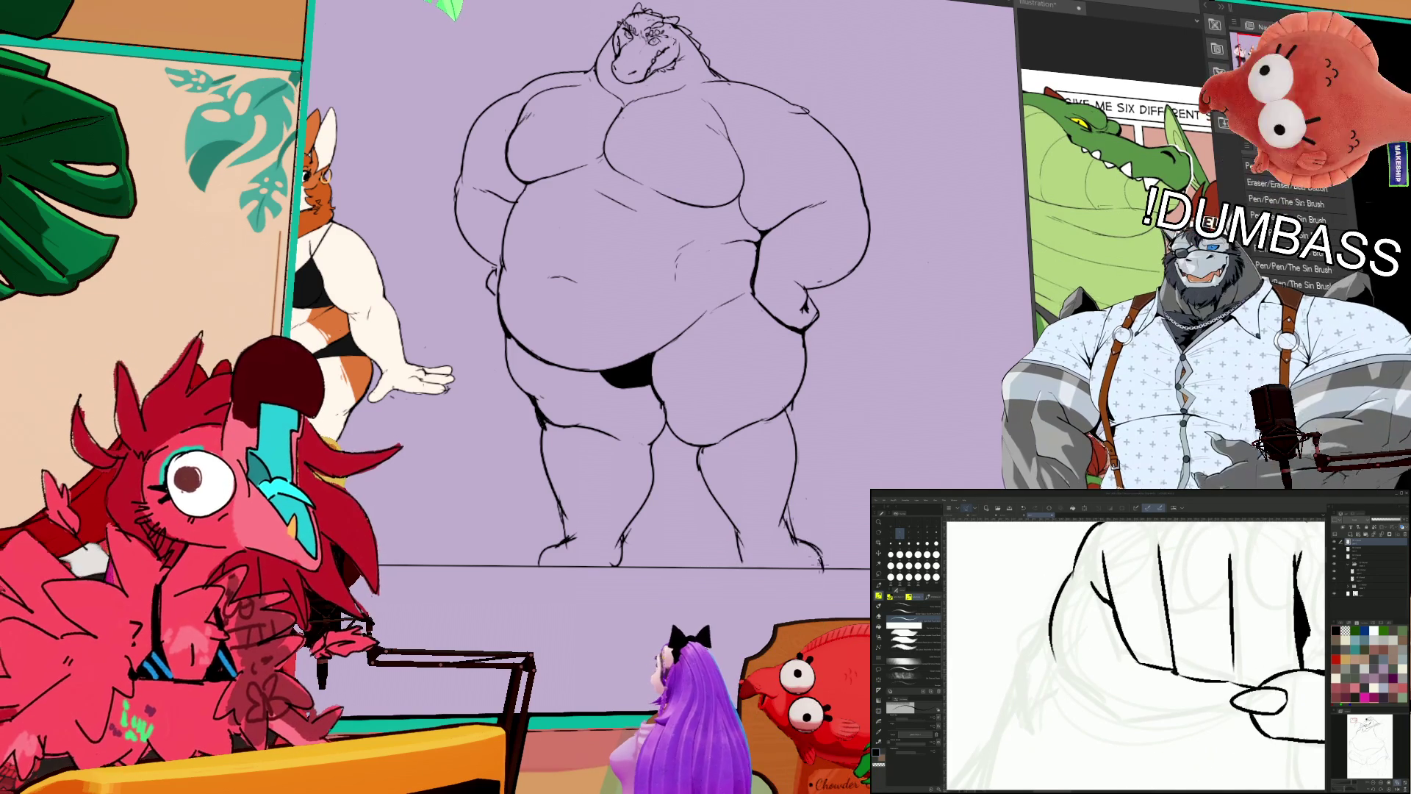
key(h)
key(h)
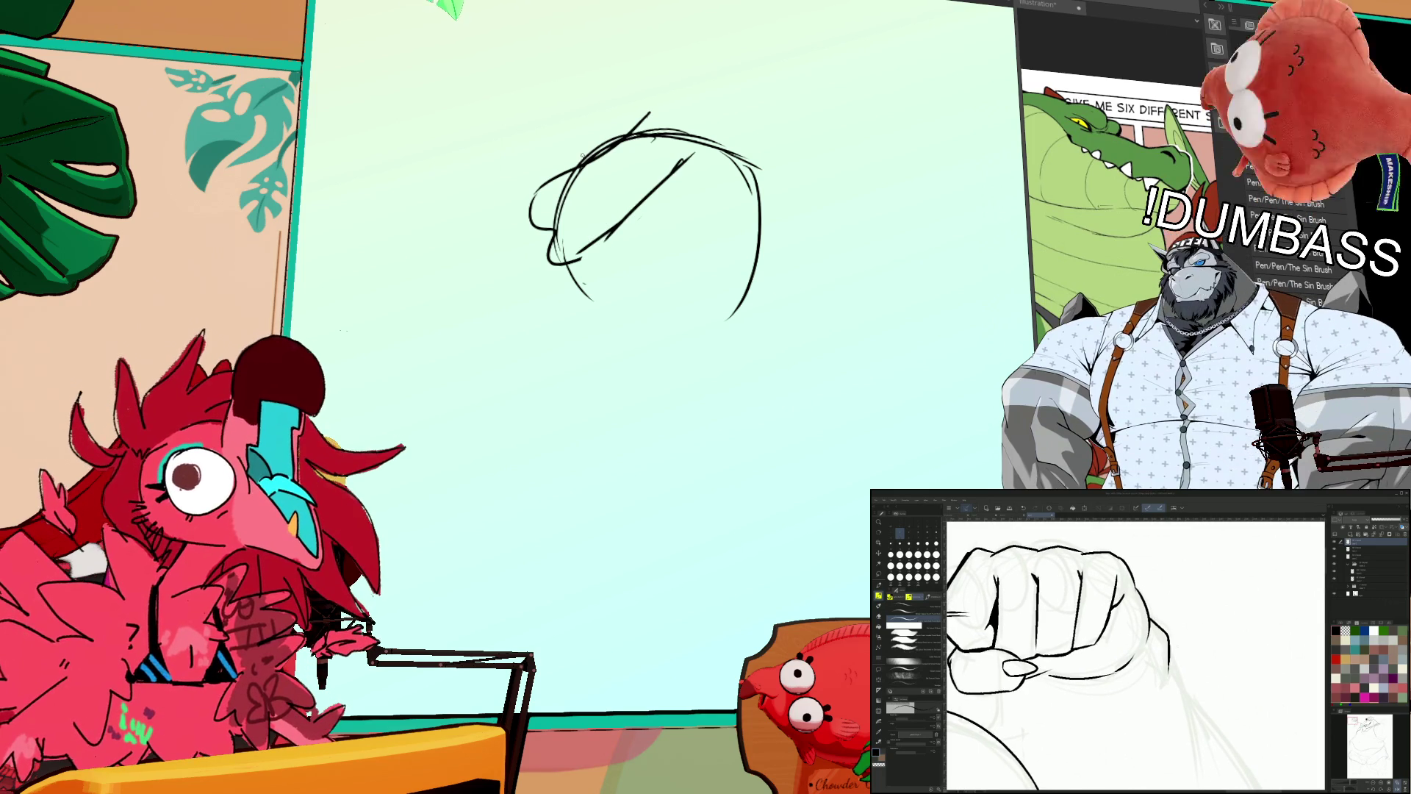
Step: Erase stray curves in the bird's head sketch and draw the spiky crest on top
drag(707, 190, 687, 222)
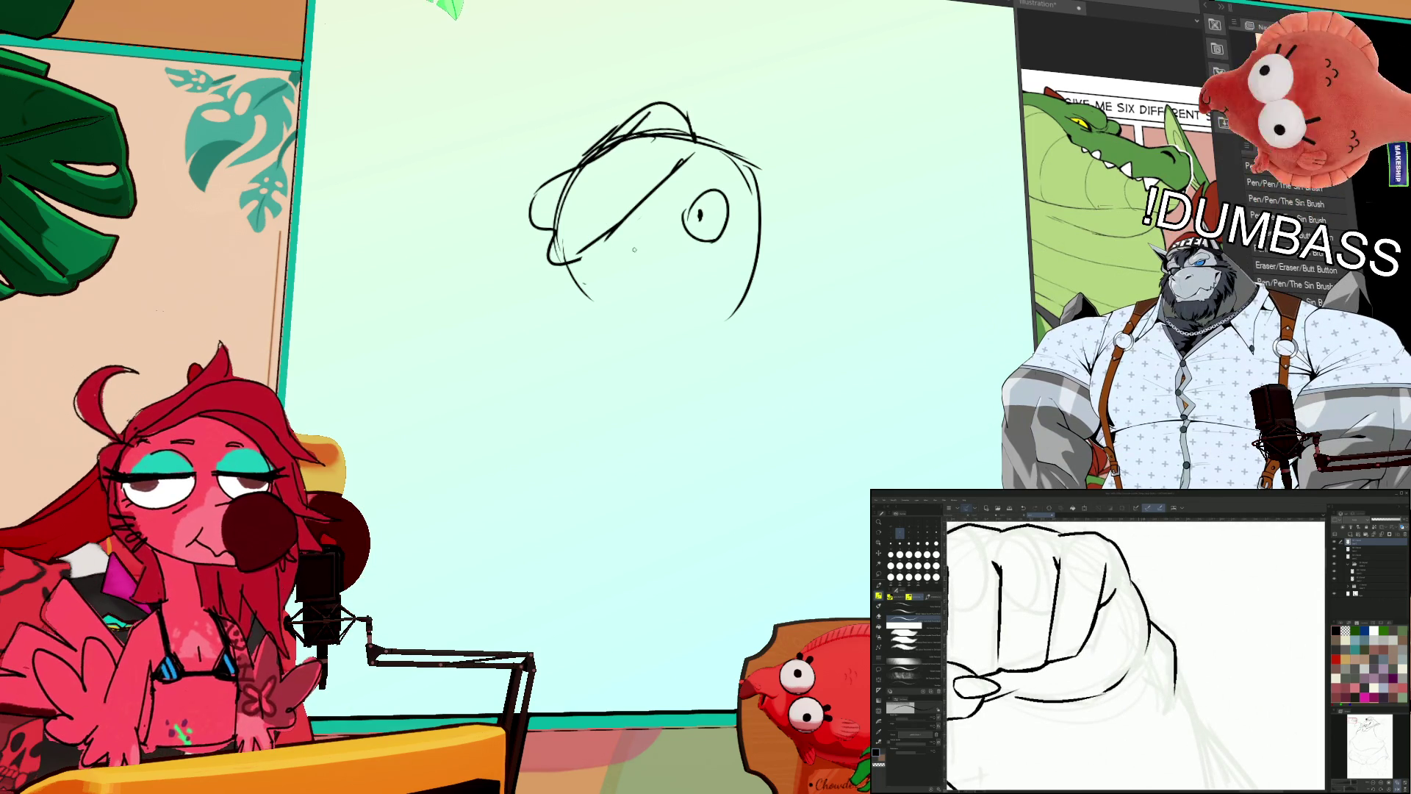
drag(602, 308, 658, 232)
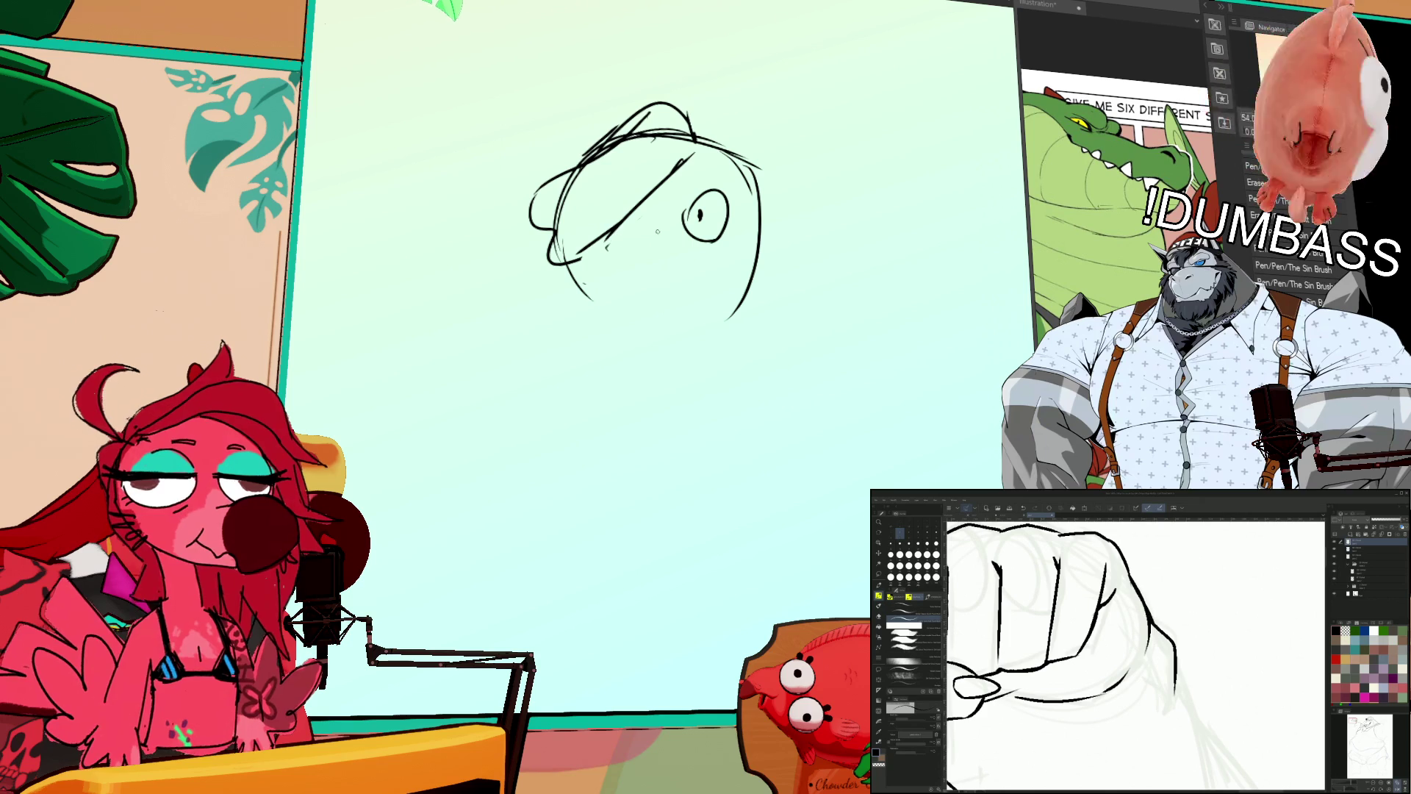
mouse_move(593, 314)
mouse_down()
mouse_move(717, 254)
mouse_move(702, 218)
mouse_up()
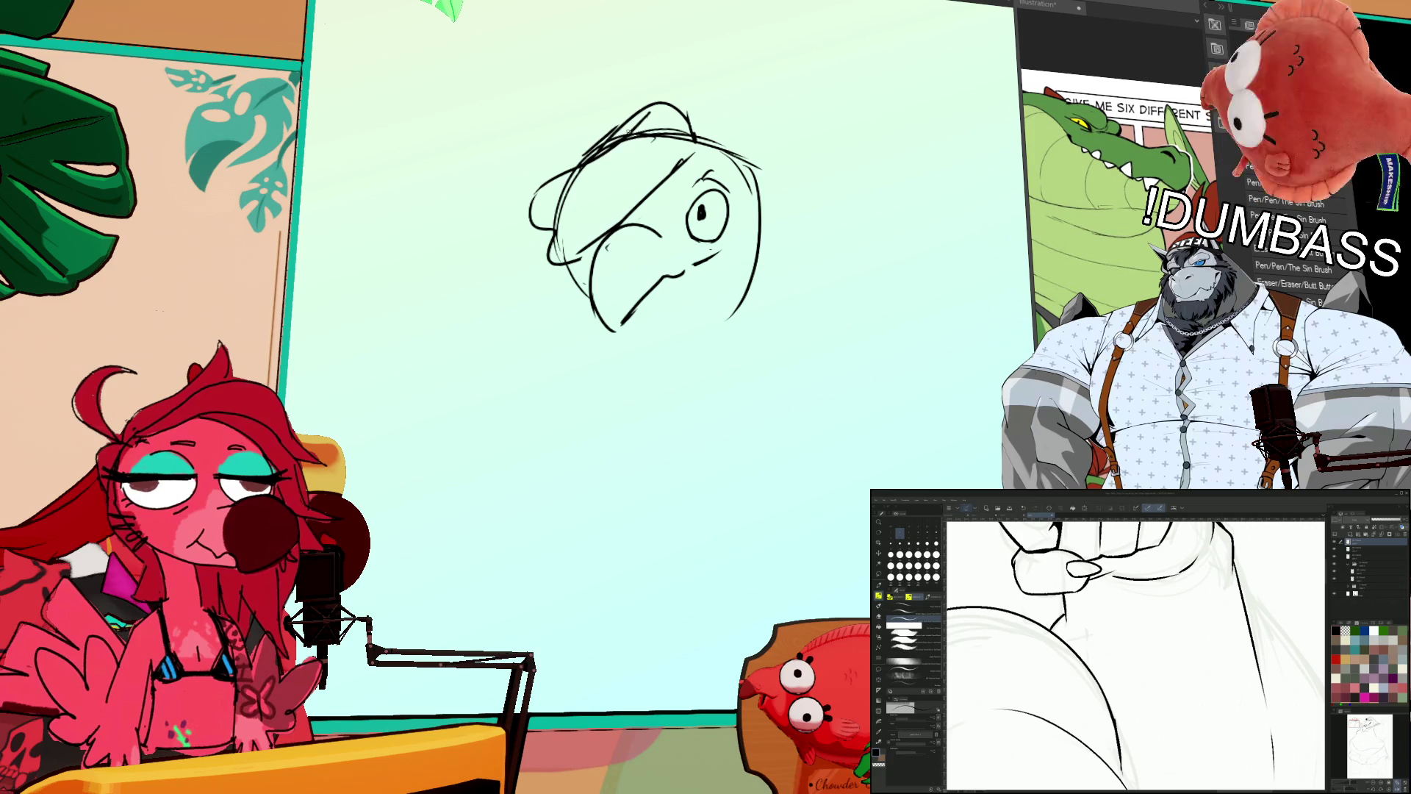
drag(701, 62, 757, 155)
mouse_move(606, 101)
mouse_down()
mouse_move(698, 90)
mouse_move(572, 122)
mouse_up()
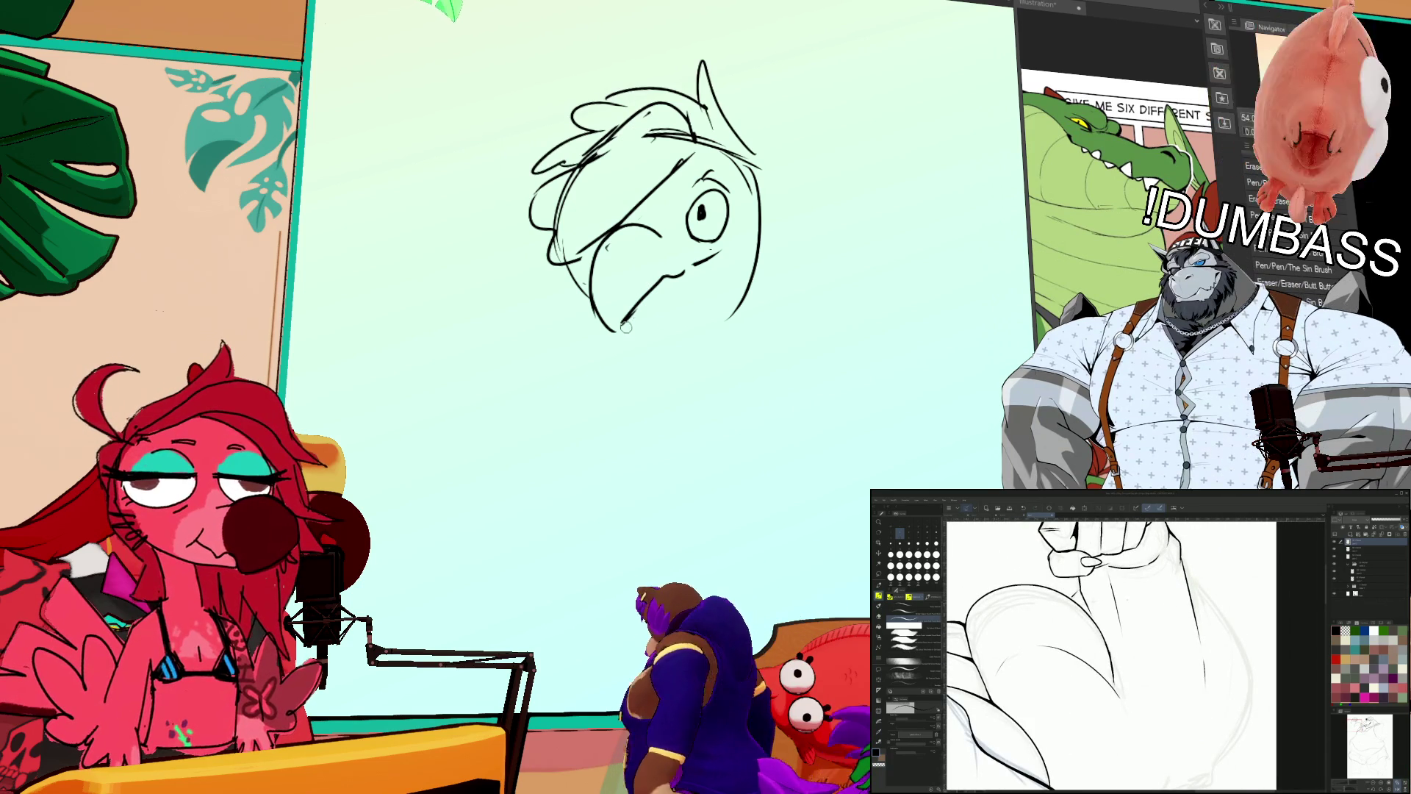
Step: Add a chin stroke, draw the V-shaped lower beak and redraw the beak's mouth line
drag(625, 328, 618, 324)
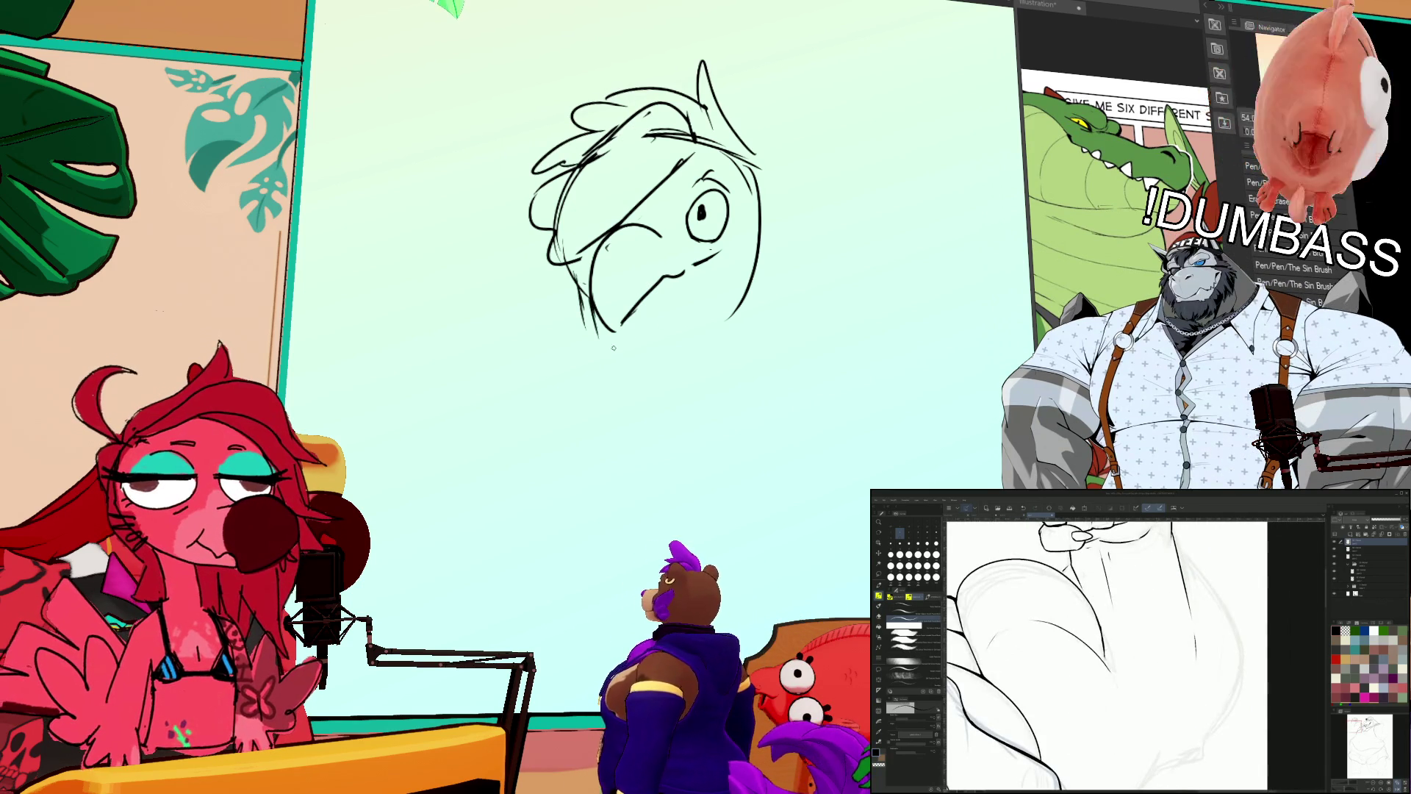
mouse_move(665, 279)
mouse_down()
mouse_move(625, 327)
mouse_move(678, 370)
mouse_move(659, 381)
mouse_move(665, 398)
mouse_up()
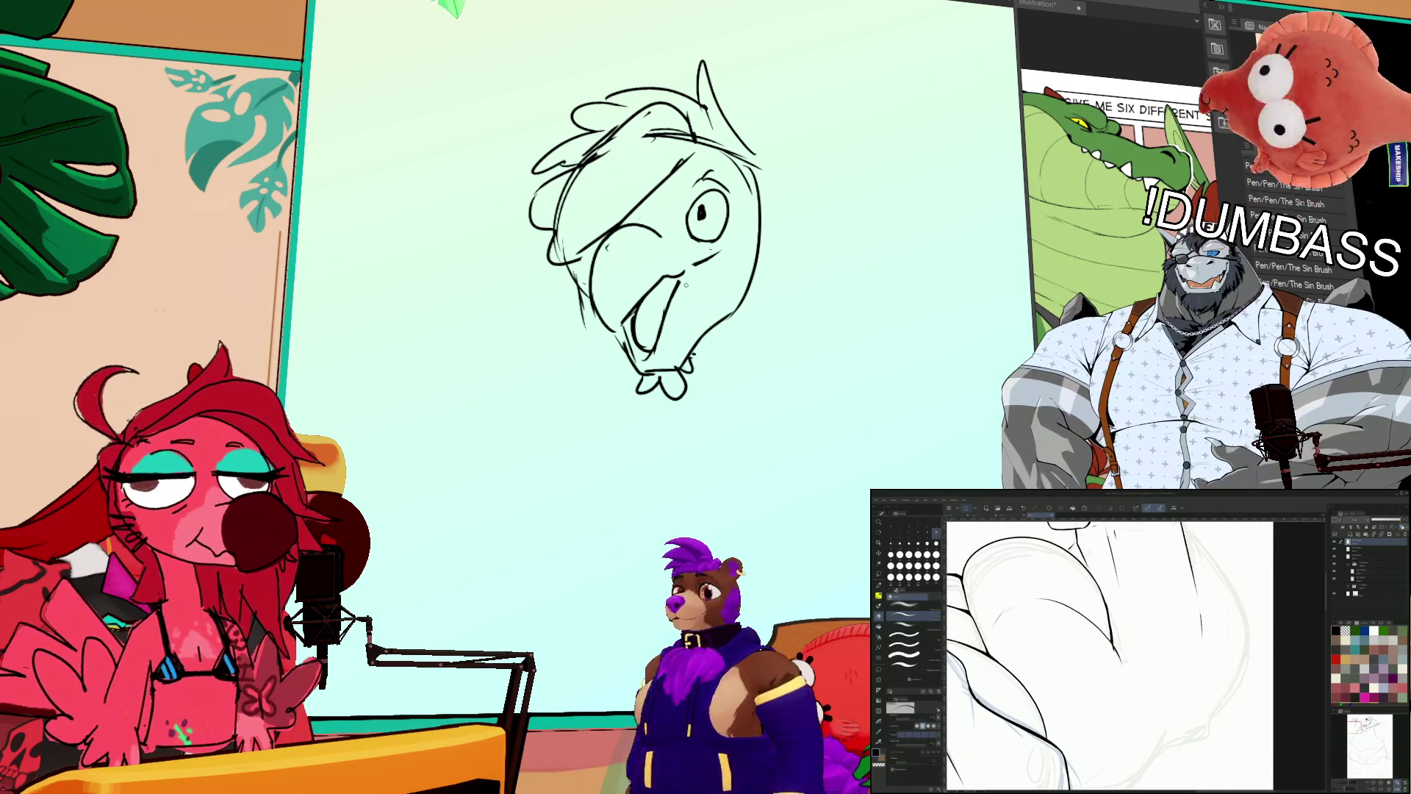
drag(652, 282, 682, 348)
mouse_move(698, 271)
mouse_down()
mouse_move(649, 359)
mouse_move(677, 292)
mouse_up()
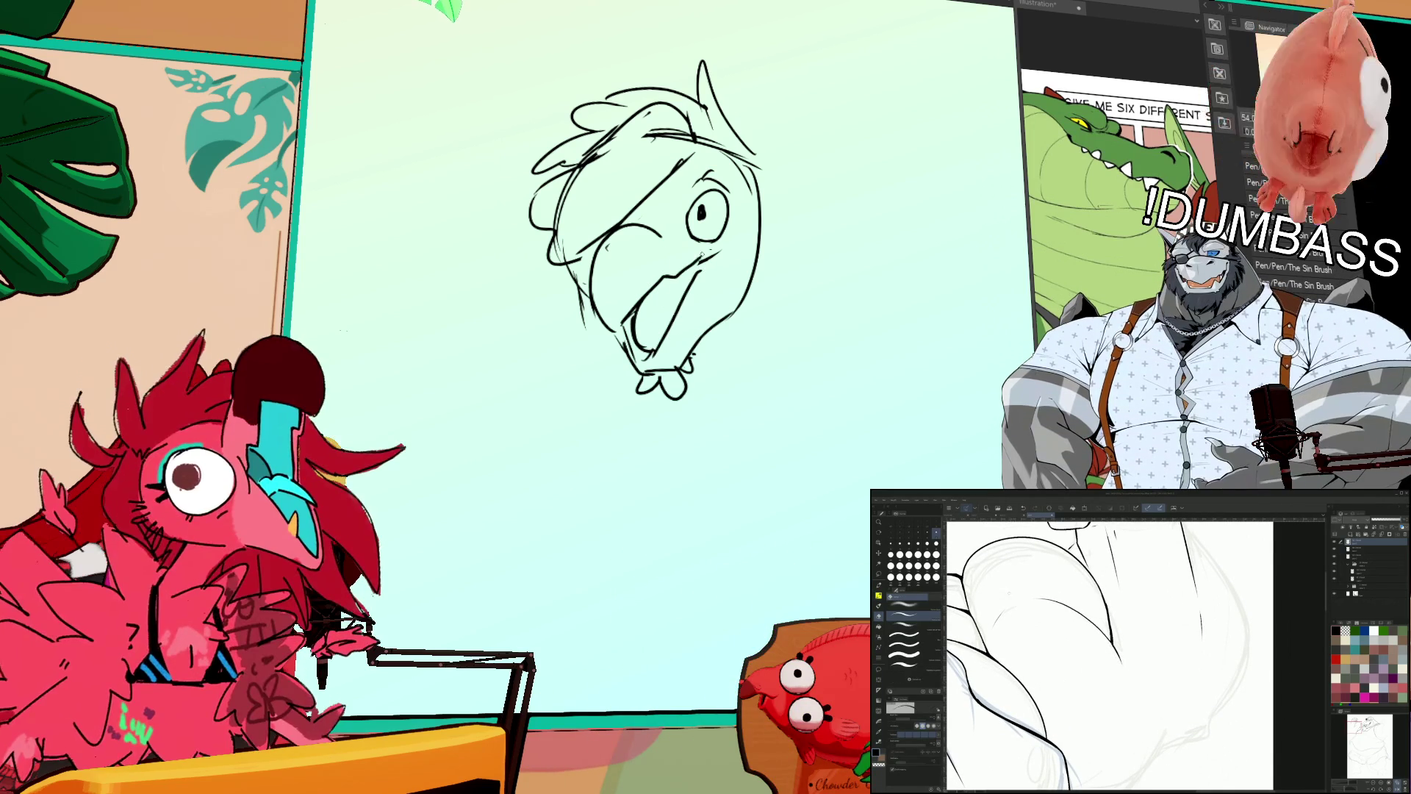
Step: Switch to the Eraser and rework the head's right side and feather tufts along the cheeks
key(e)
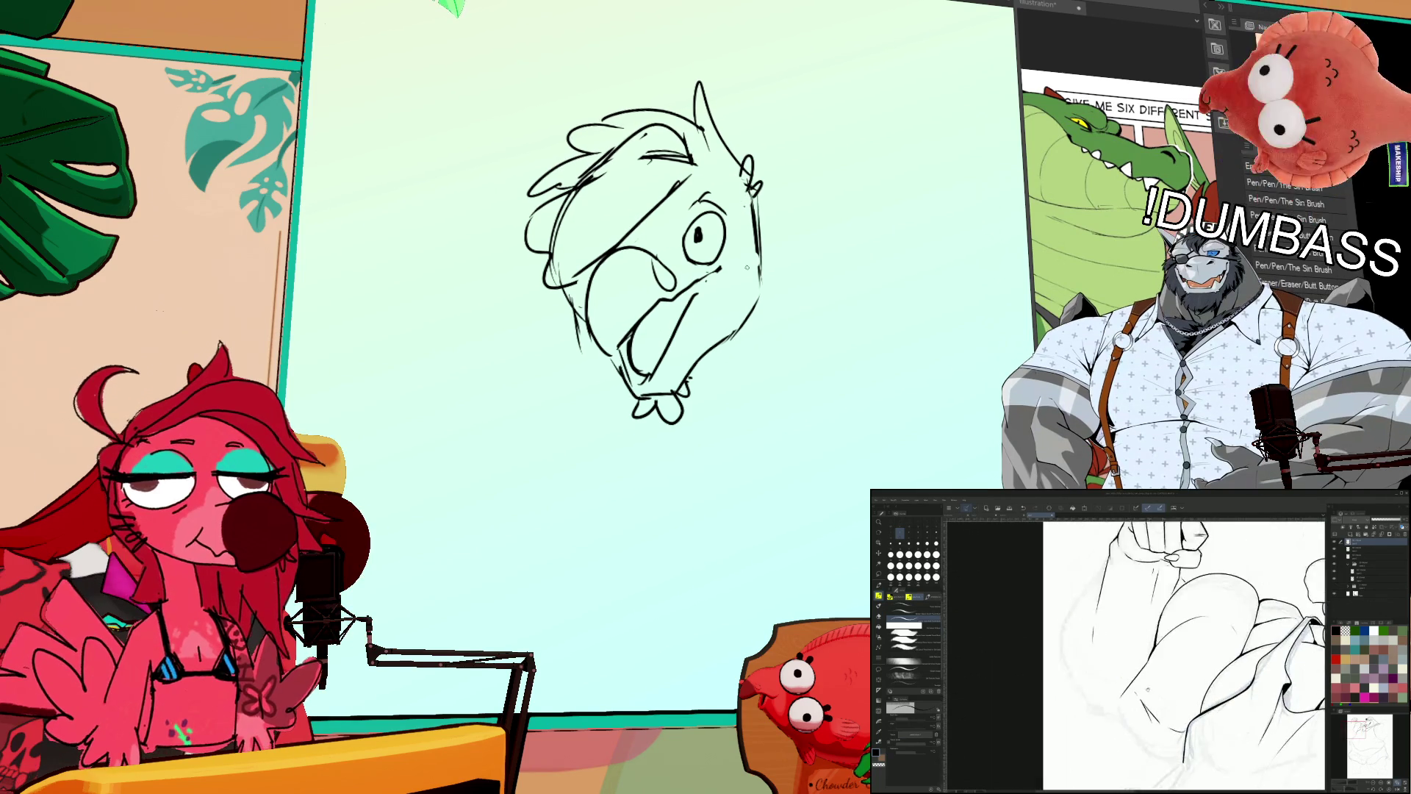
drag(761, 244, 786, 263)
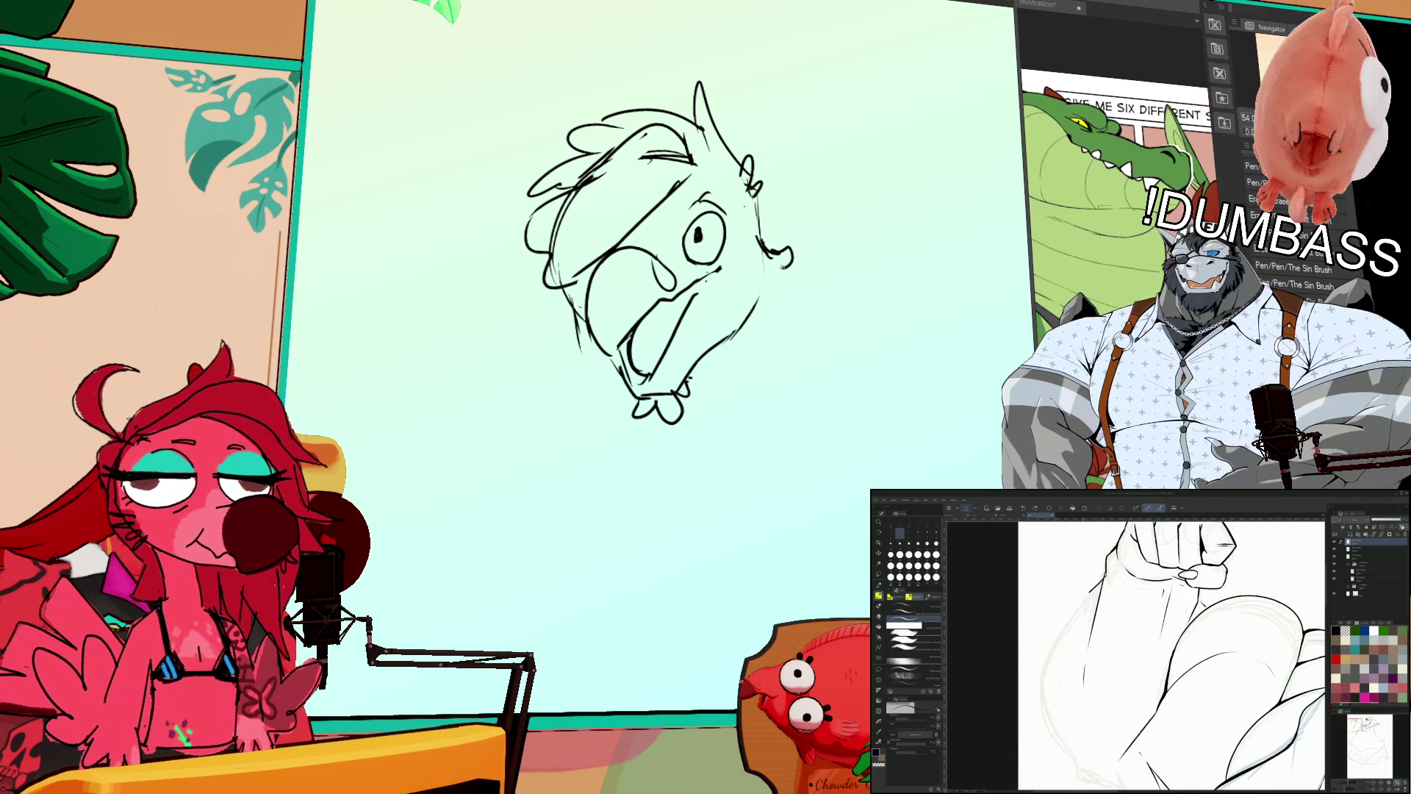
drag(535, 298, 565, 309)
drag(761, 302, 775, 333)
drag(692, 229, 701, 242)
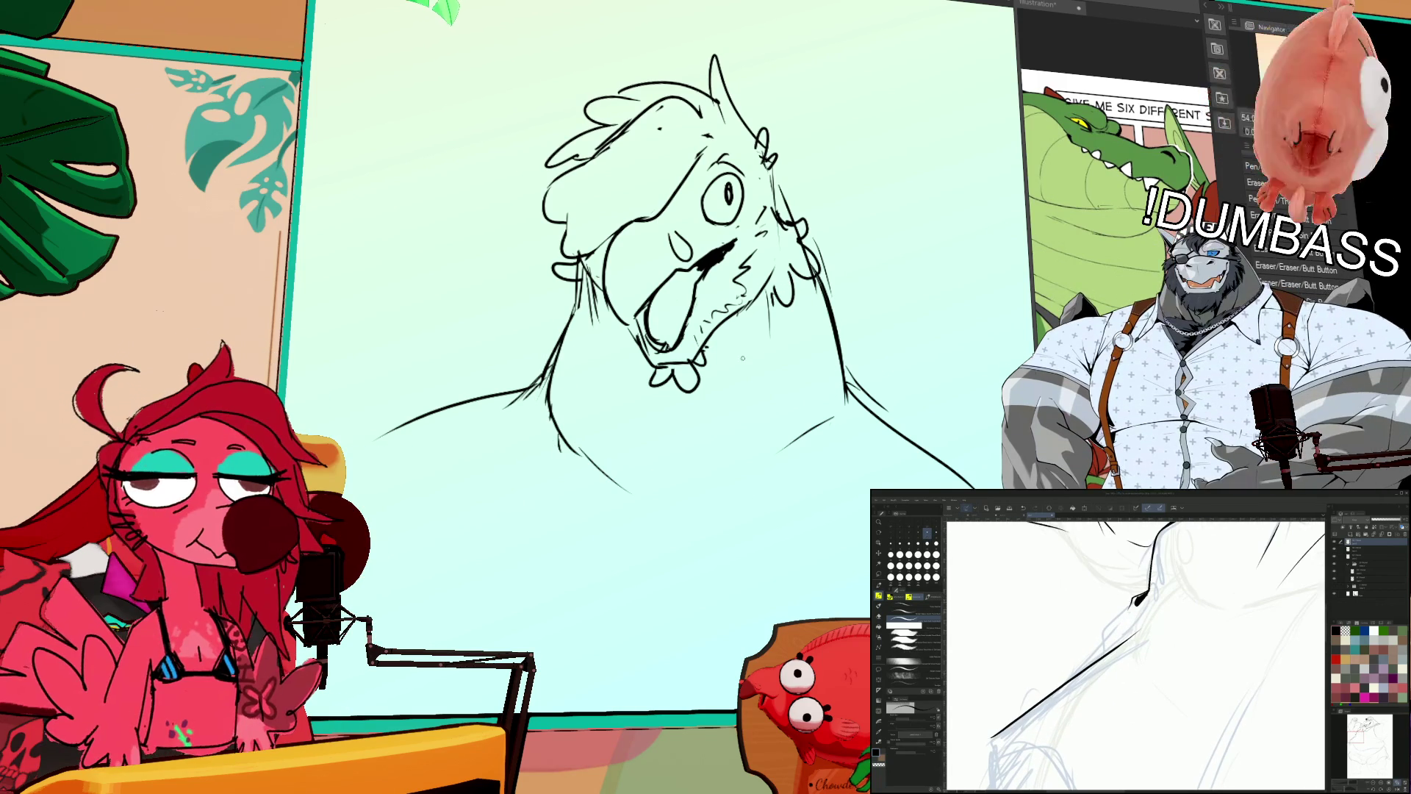
Step: Pan to show the whole bird sketch and choose a different brush group in the Sub Tool palette
drag(894, 336, 777, 365)
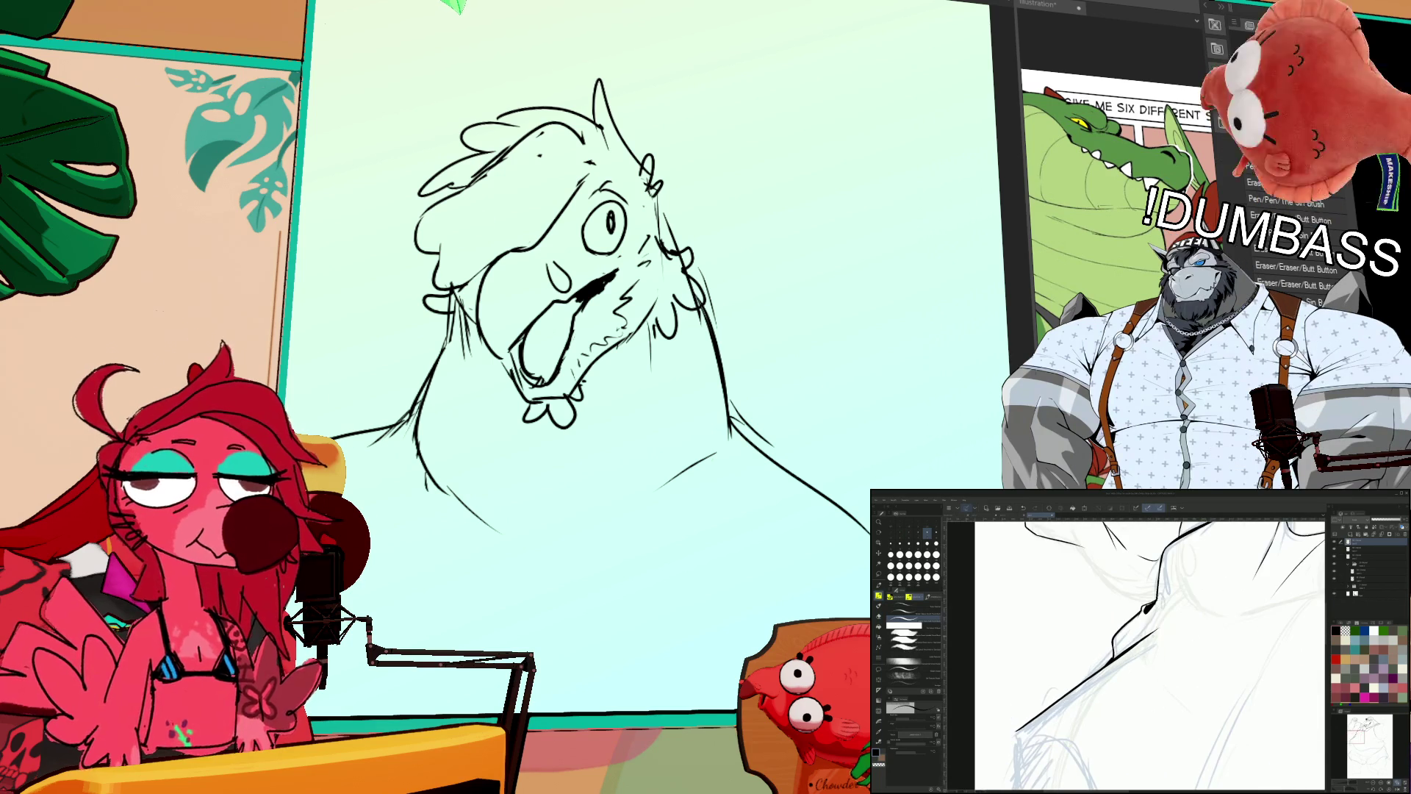
click(905, 614)
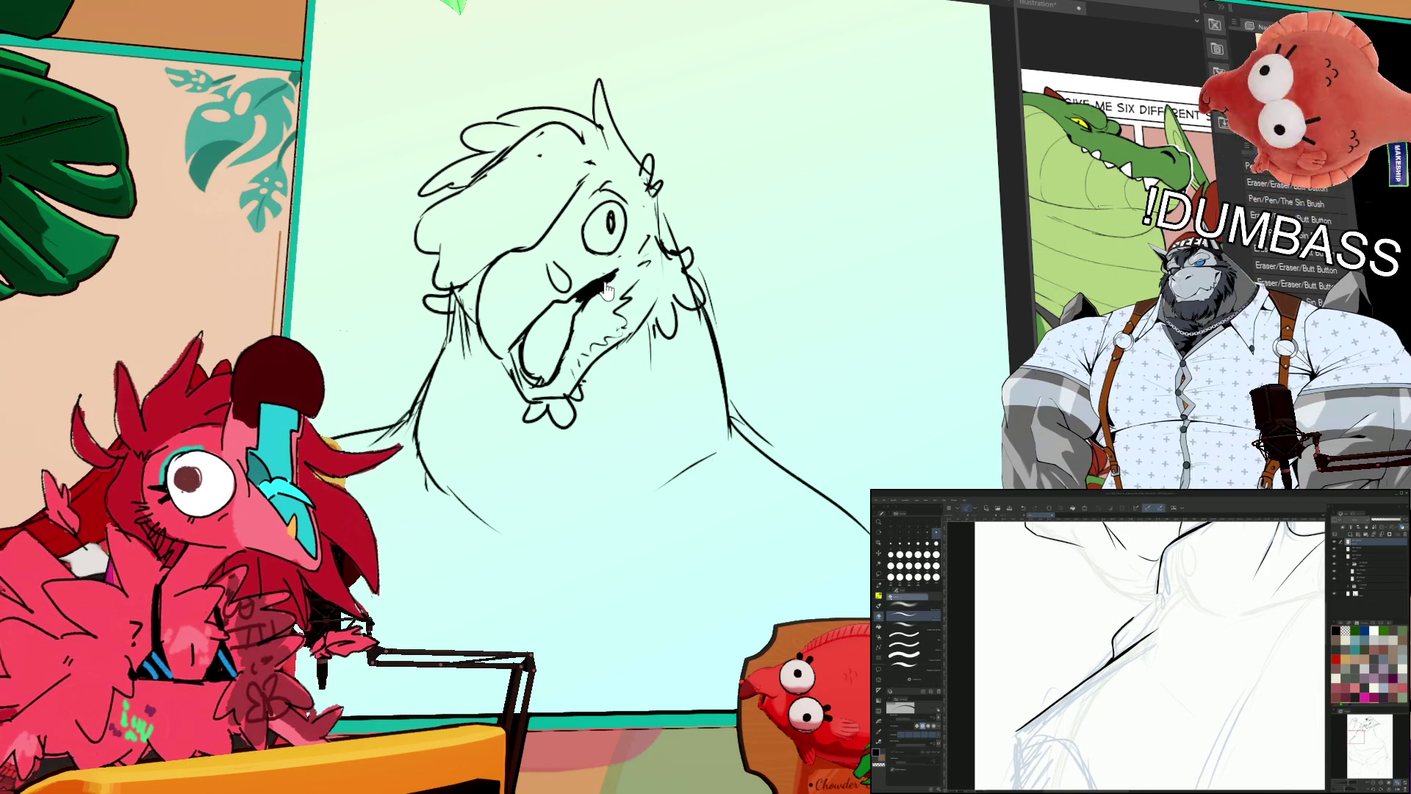
key(b)
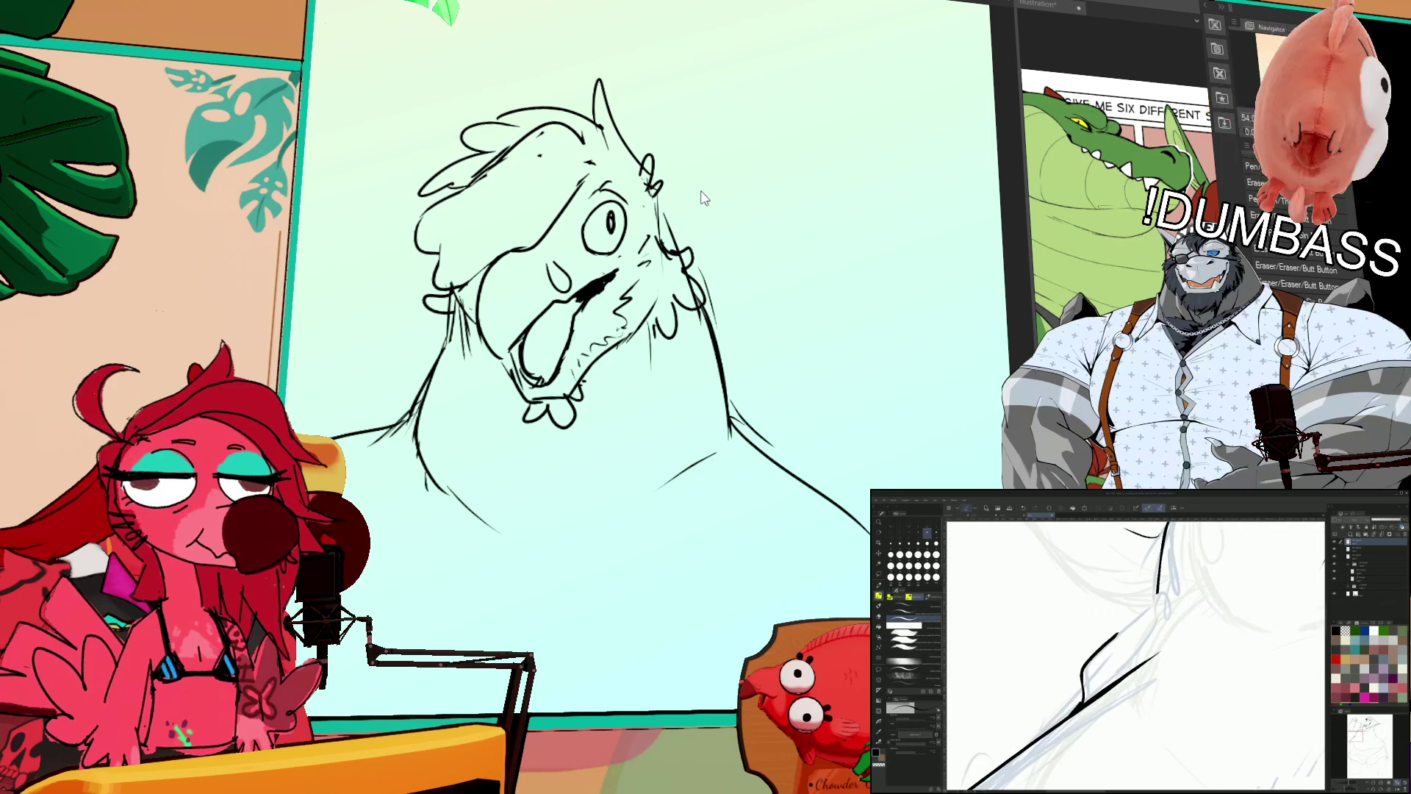